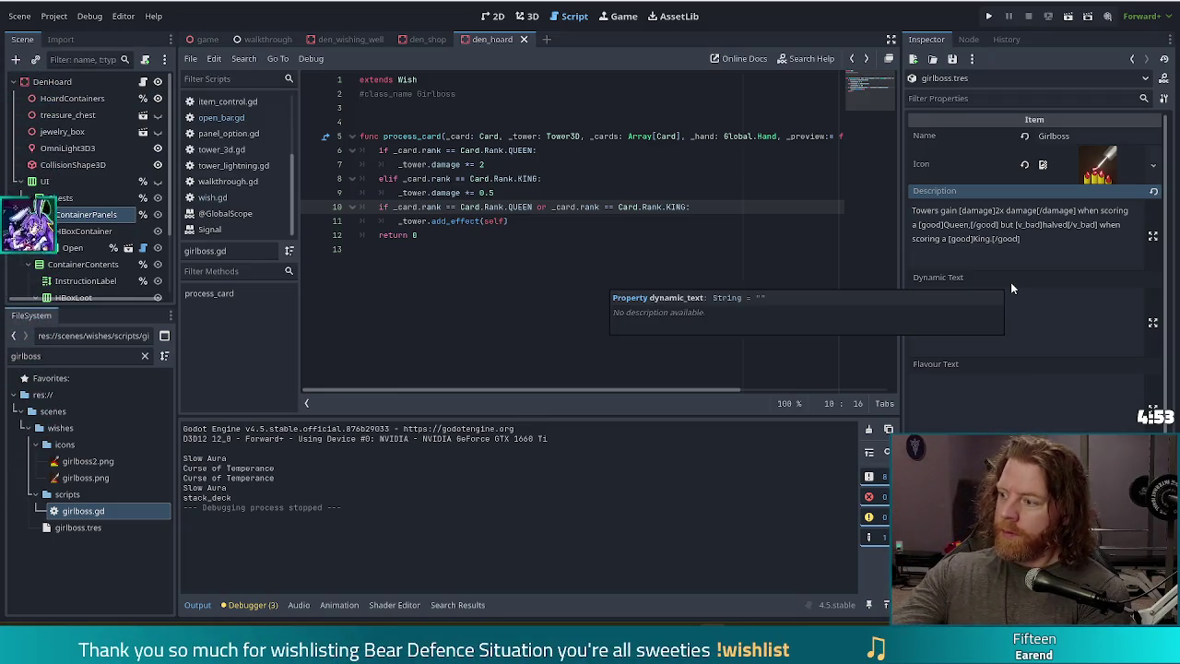
- Review the blackjack script, checking the QUEEN condition and the ends of lines 9 to 12
key("Up")
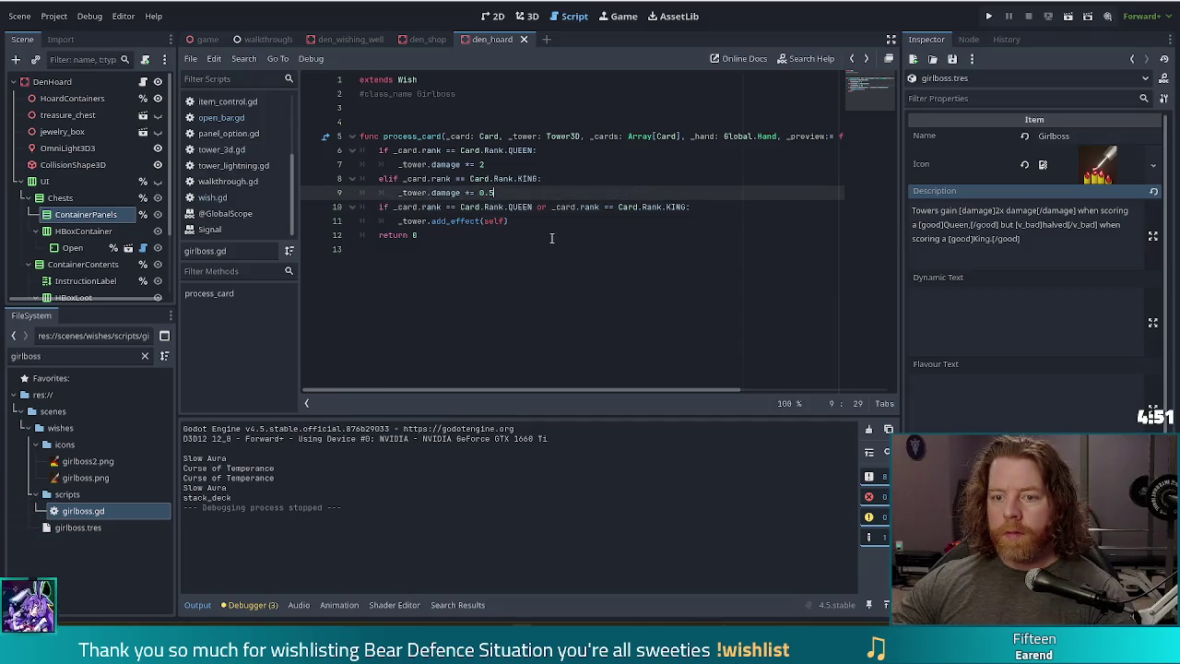
left_click(553, 236)
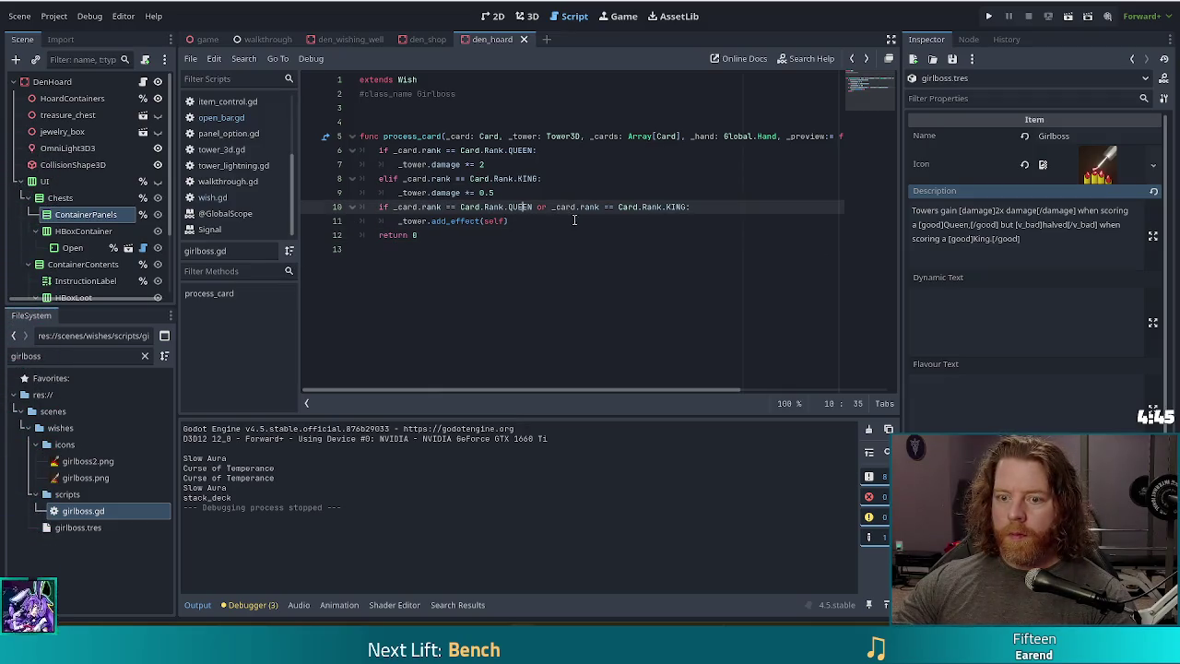
left_click(521, 207)
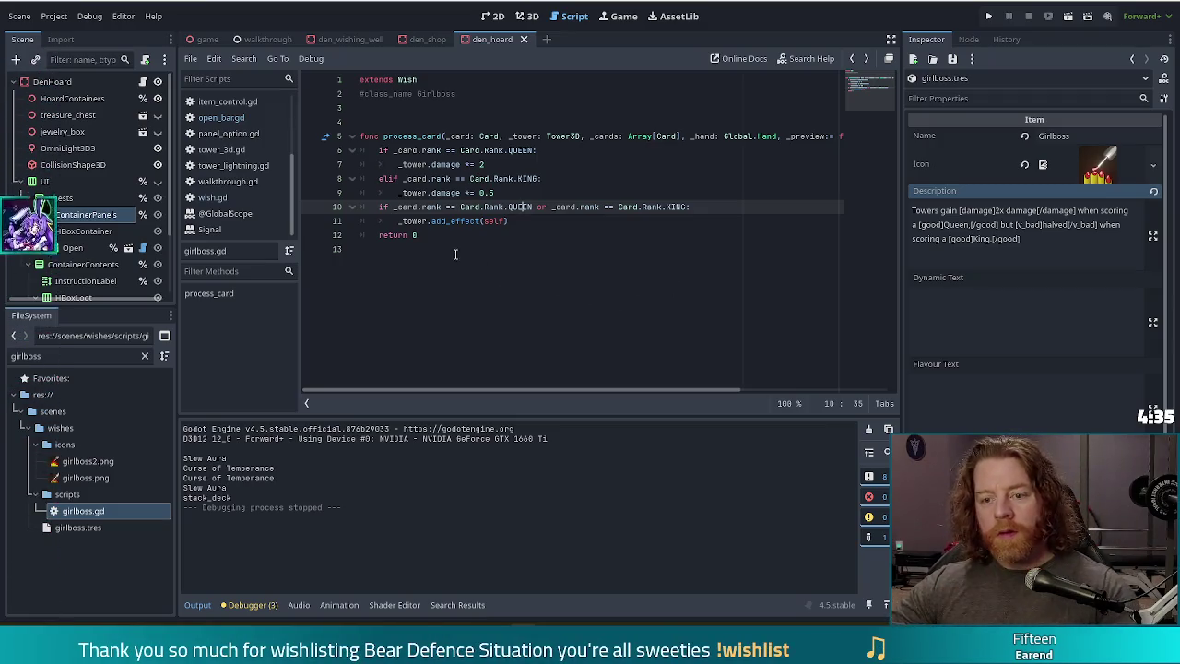
left_click(676, 296)
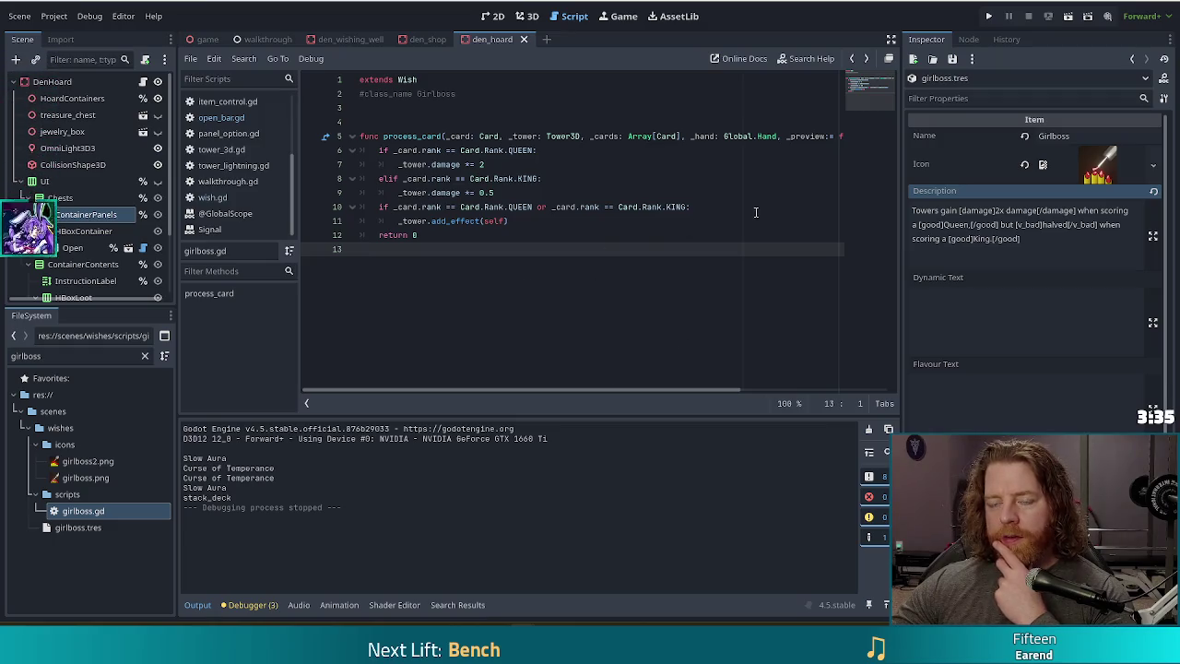
left_click(659, 192)
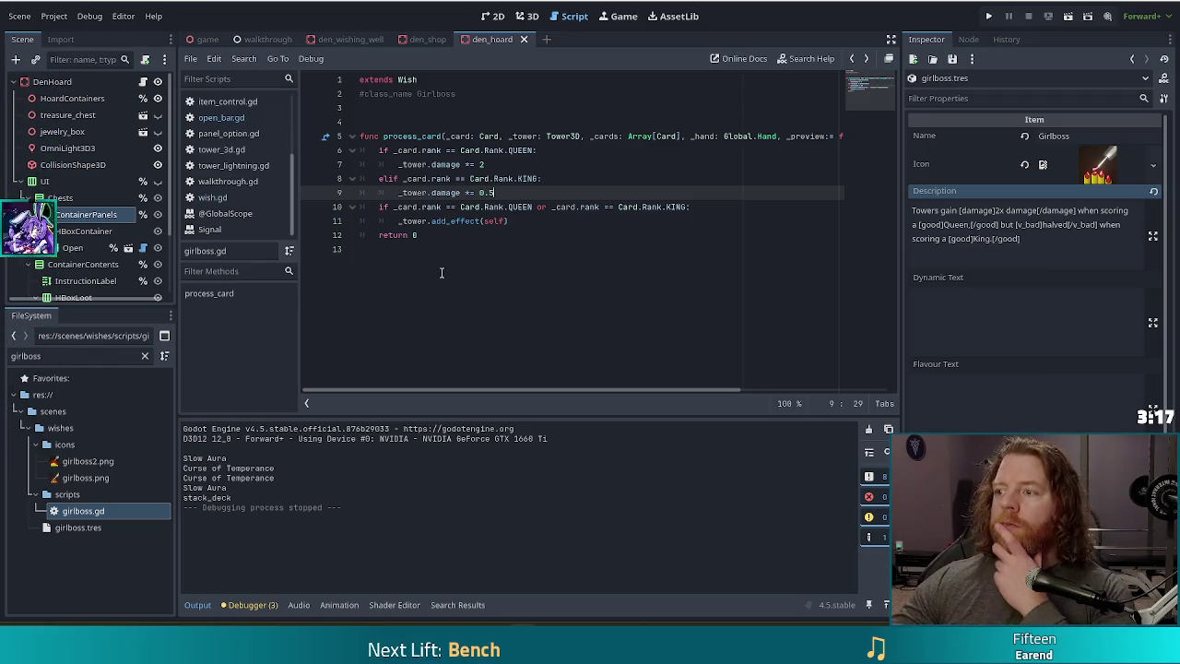
left_click(604, 215)
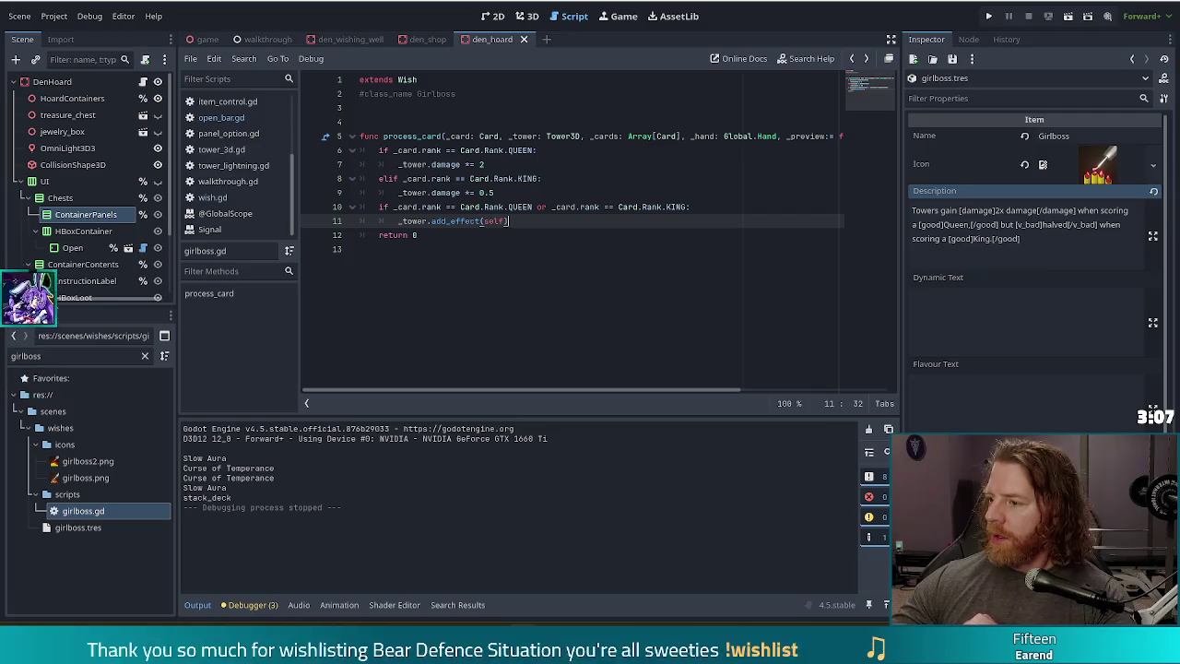
left_click(550, 239)
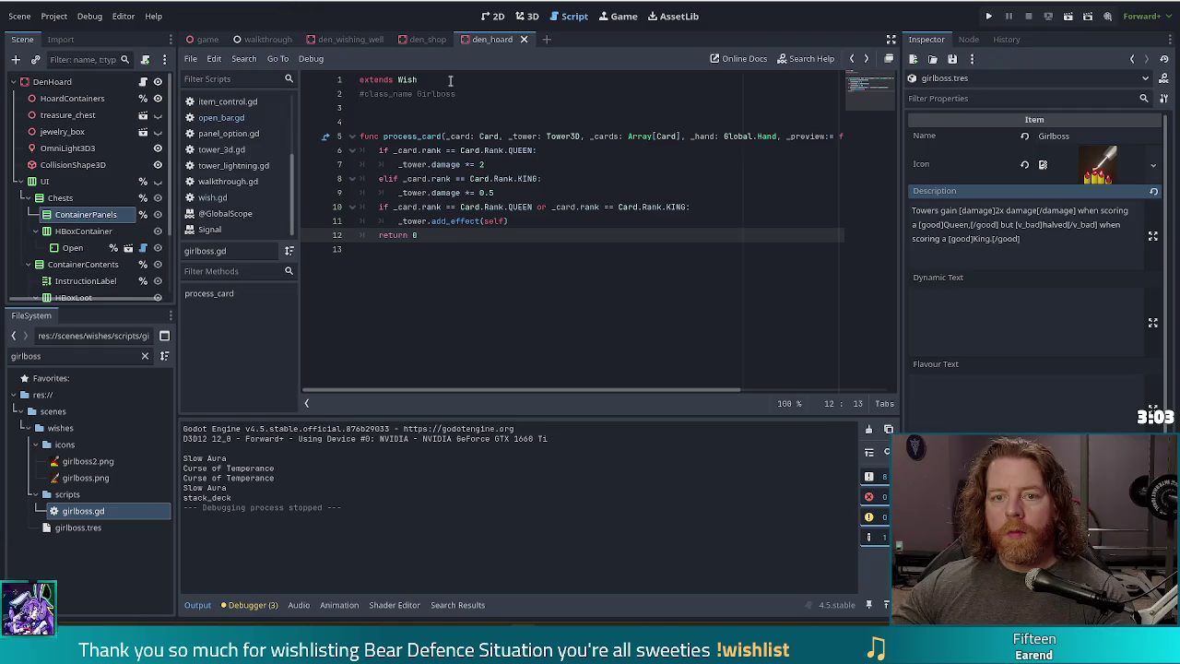
- Filter the FileSystem dock by 'black' to list the Blackjack files
double_click(26, 356)
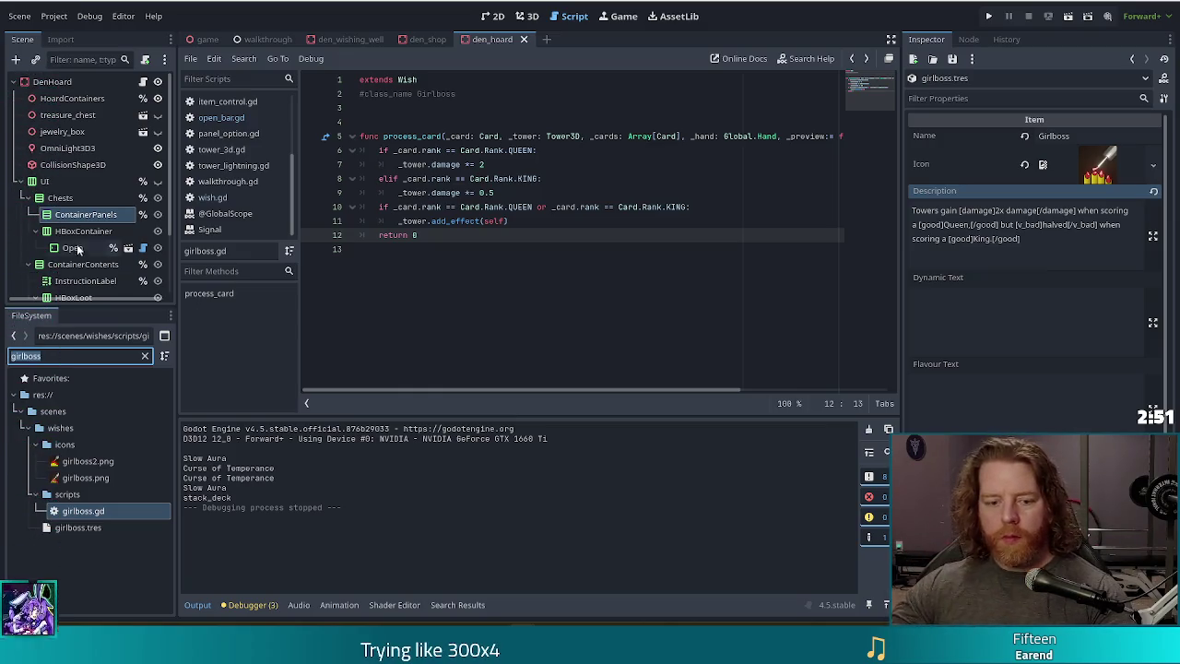
left_click(92, 356)
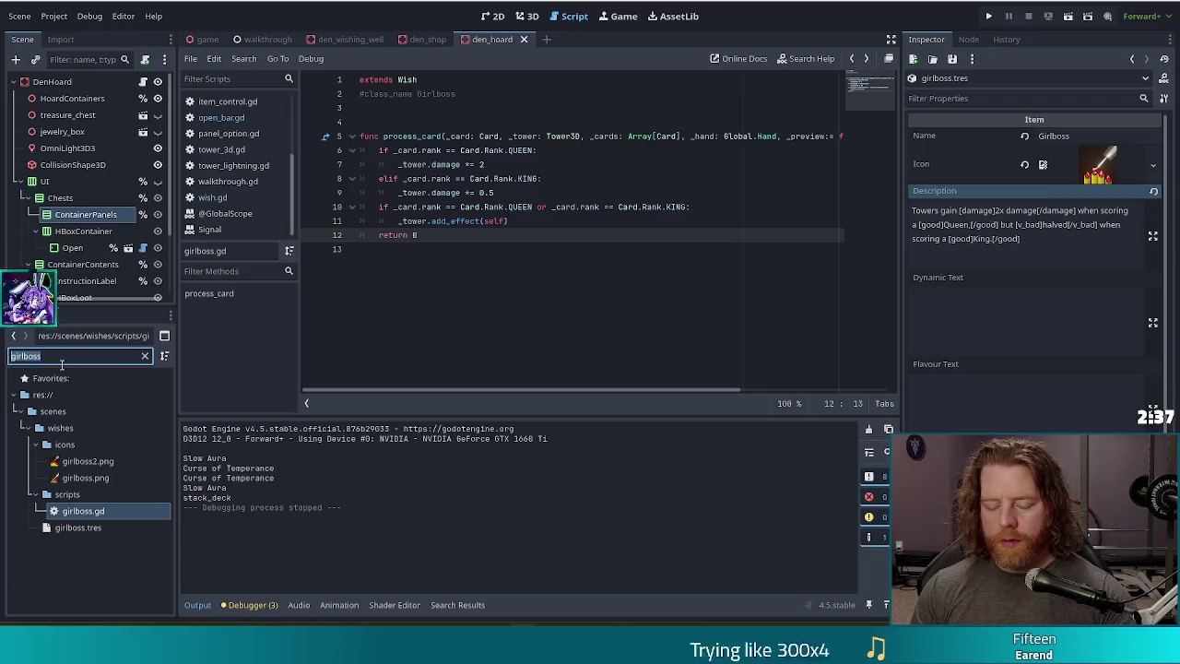
type("black")
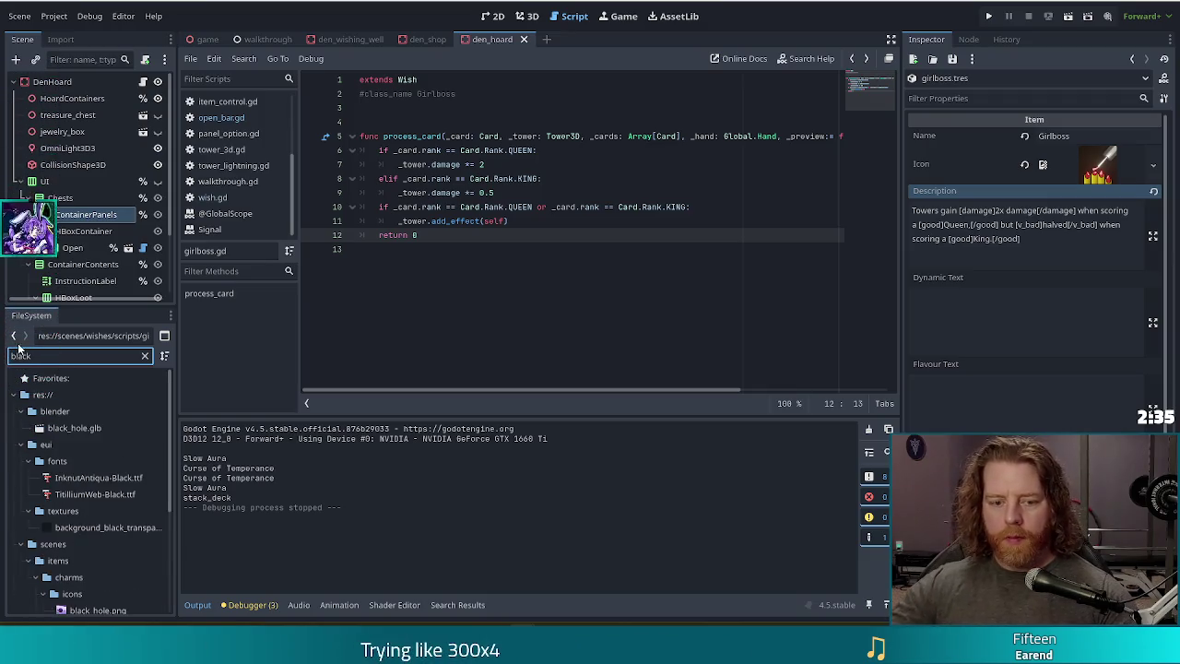
scroll(110, 498, "down", 2)
scroll(124, 531, "down", 2)
scroll(125, 535, "down", 1)
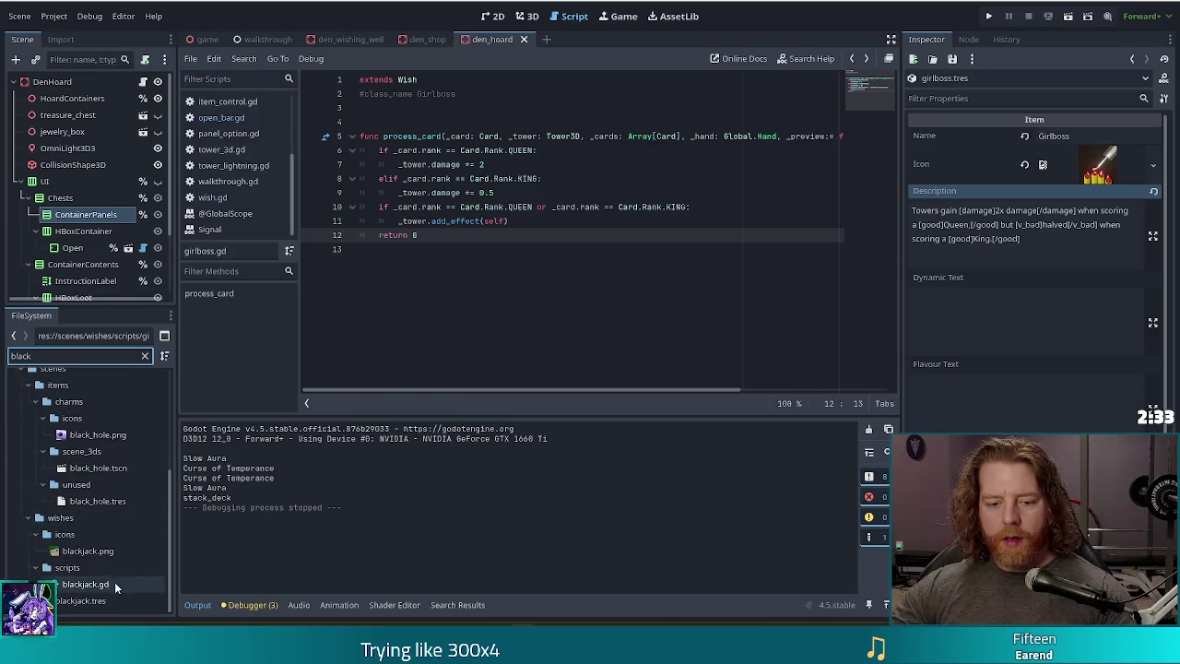
- Duplicate blackjack.tres as snowball.tres
left_click(89, 600)
key("ctrl+d")
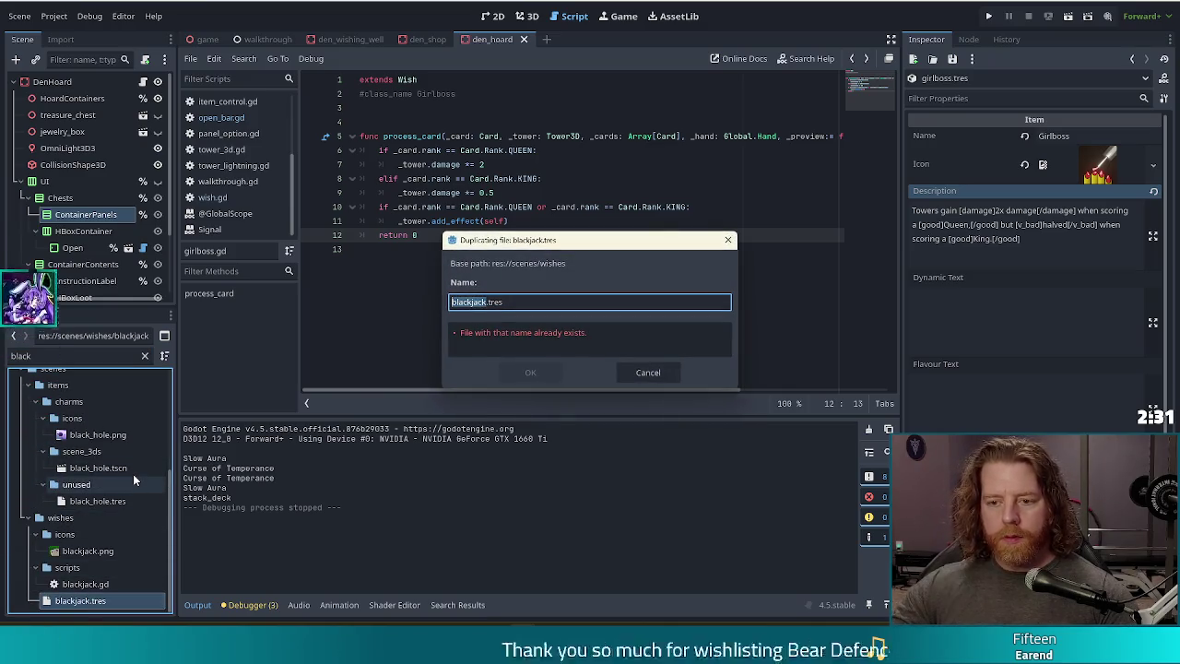
type("snowball")
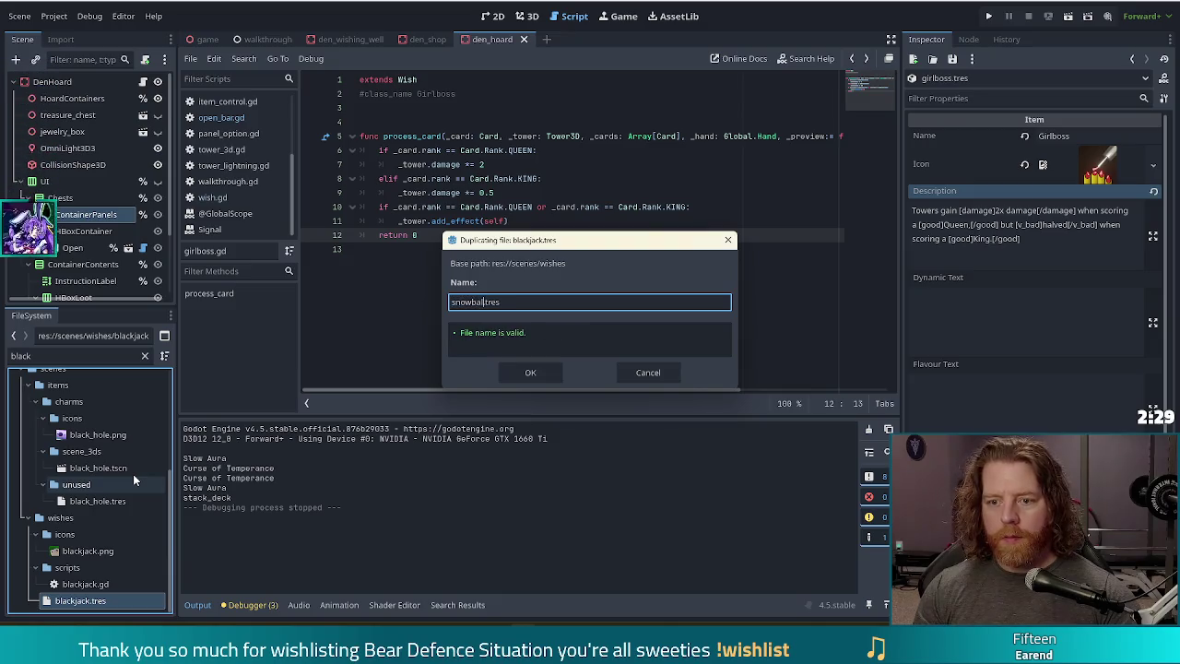
key("Return")
- Duplicate blackjack.gd as snowball.gd
left_click(83, 583)
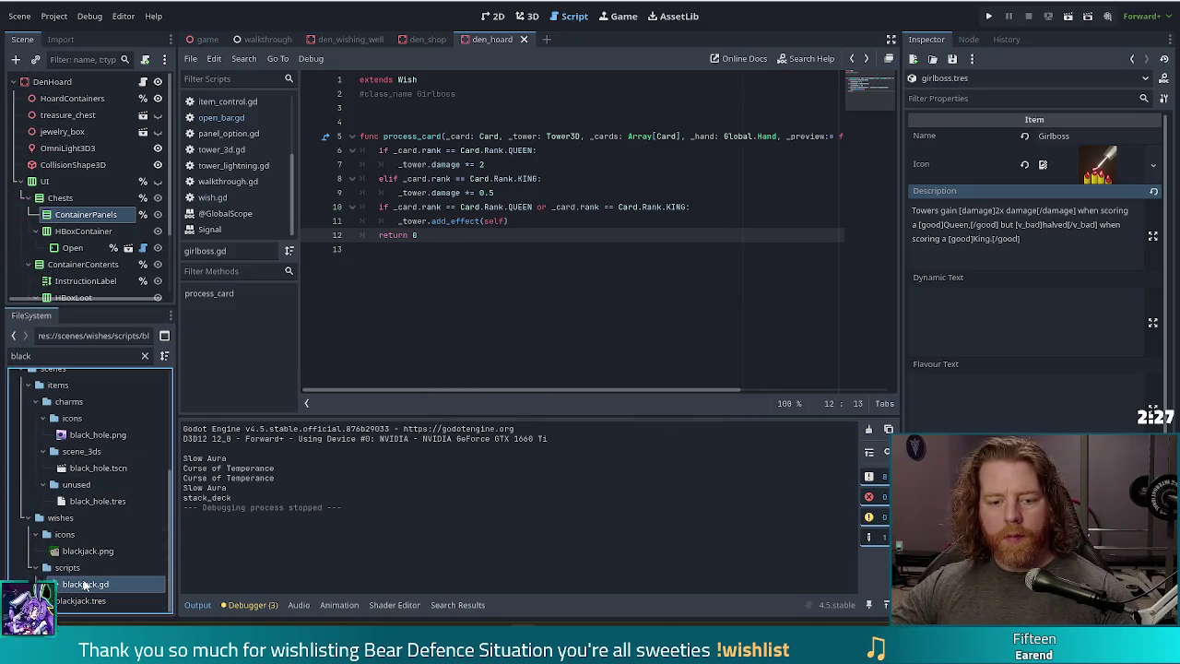
key("ctrl+d")
type("sb")
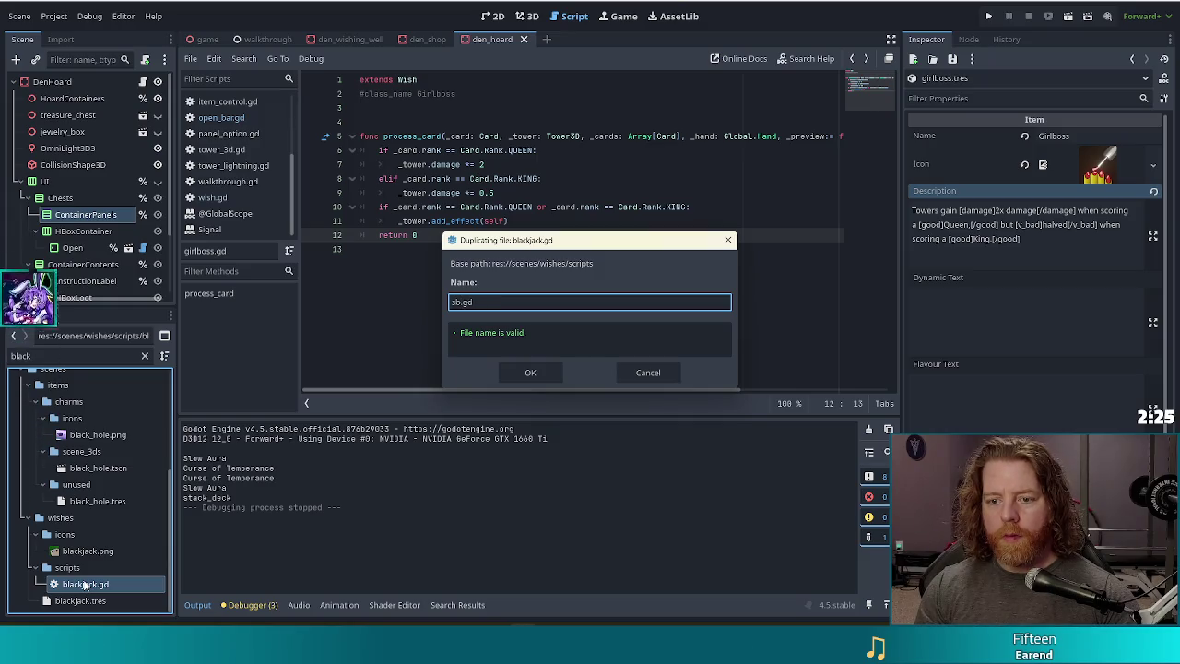
key("BackSpace")
type("no")
key("BackSpace")
key("BackSpace")
key("BackSpace")
type("ball")
key("Return")
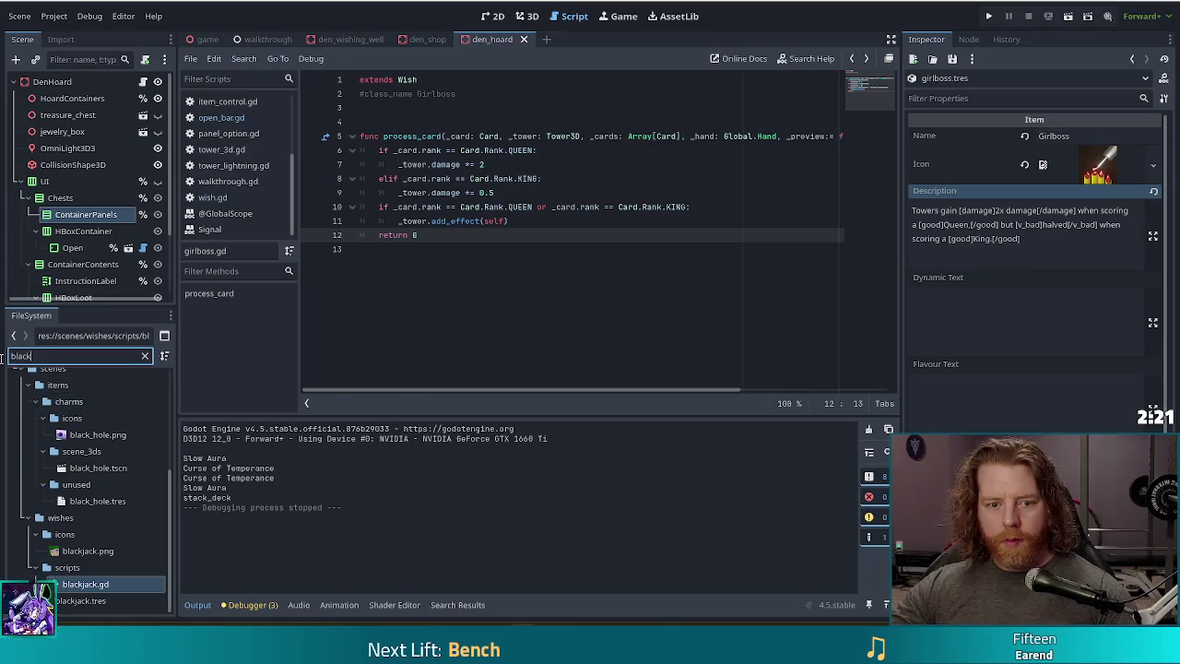
- Filter the file list by 'snow' and open snowball.tres
key("BackSpace")
key("BackSpace")
key("BackSpace")
type("snow")
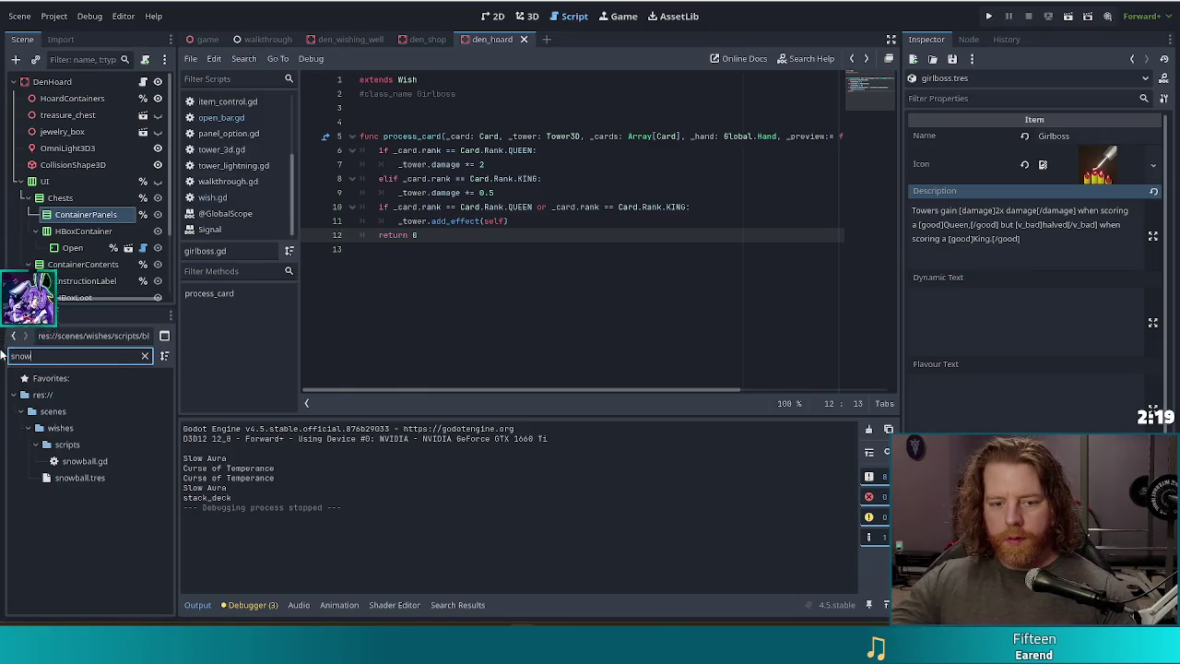
left_click(77, 479)
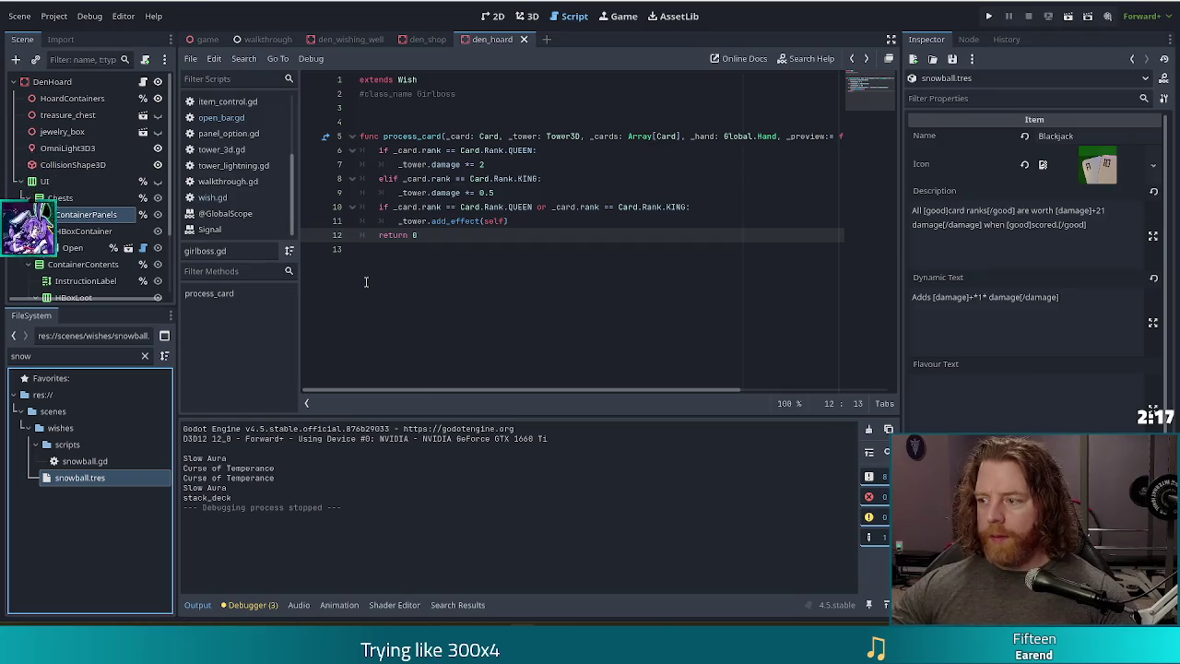
- Attach snowball.gd as the Script of snowball.tres
scroll(979, 144, "down", 1)
scroll(1033, 184, "up", 1)
left_click_drag(85, 461, 727, 475)
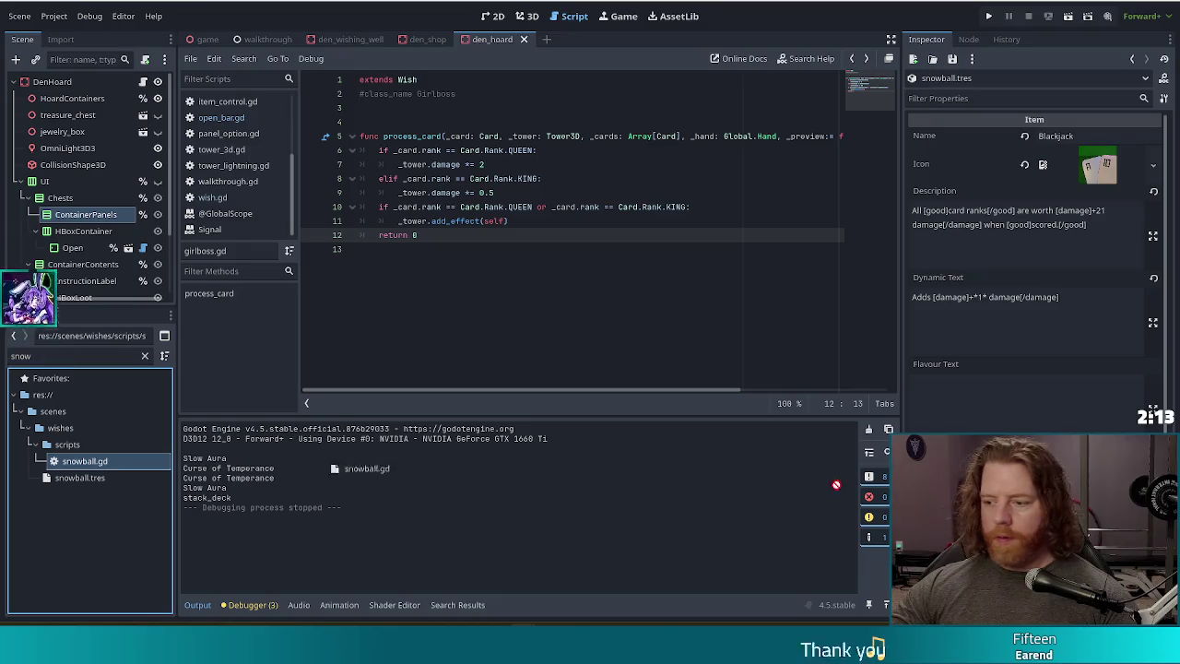
- Clear the copied Blackjack icon and rename the wish to 'Snowball'
scroll(1014, 452, "down", 1)
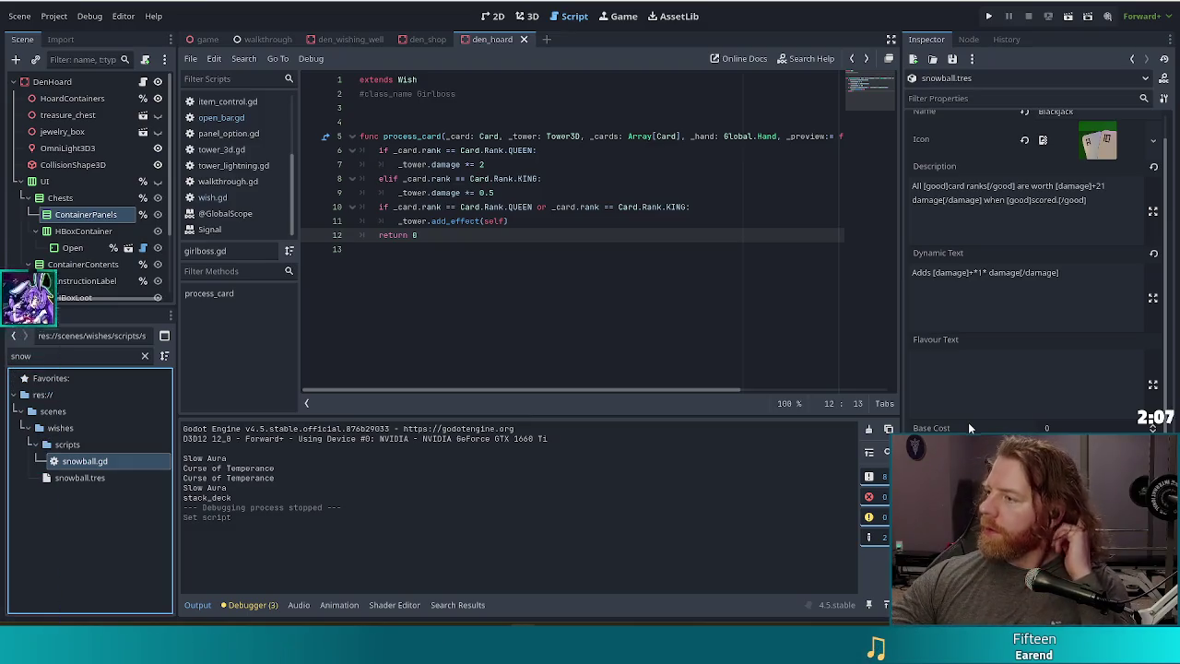
left_click(1025, 139)
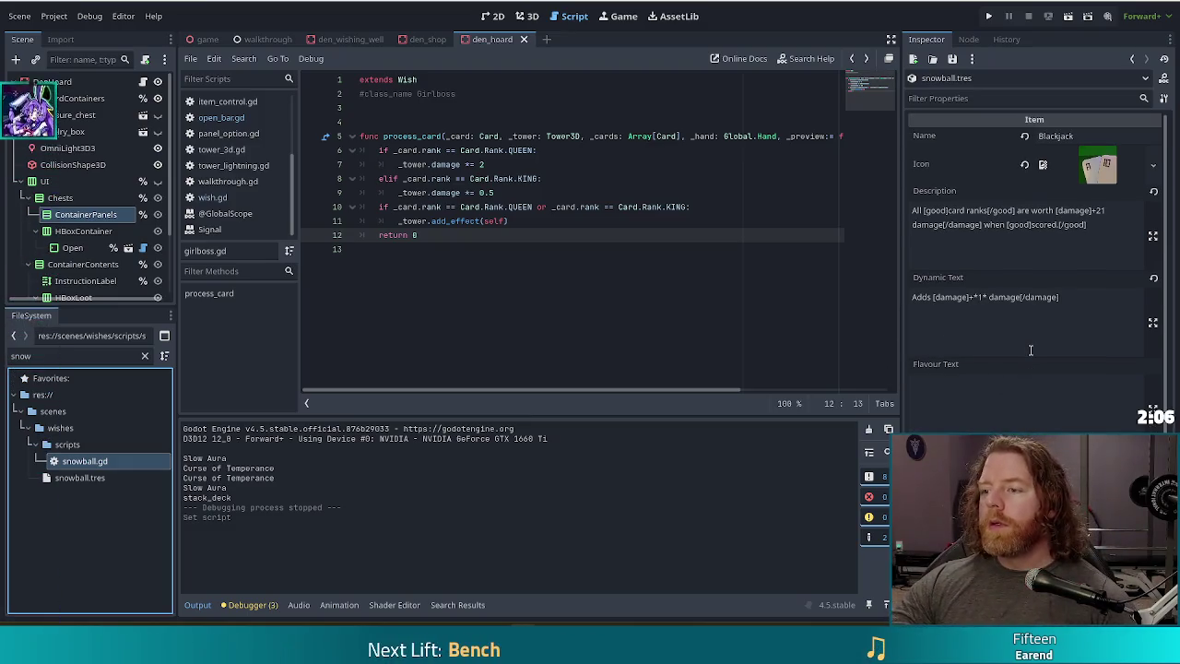
double_click(1056, 135)
type("Snowball")
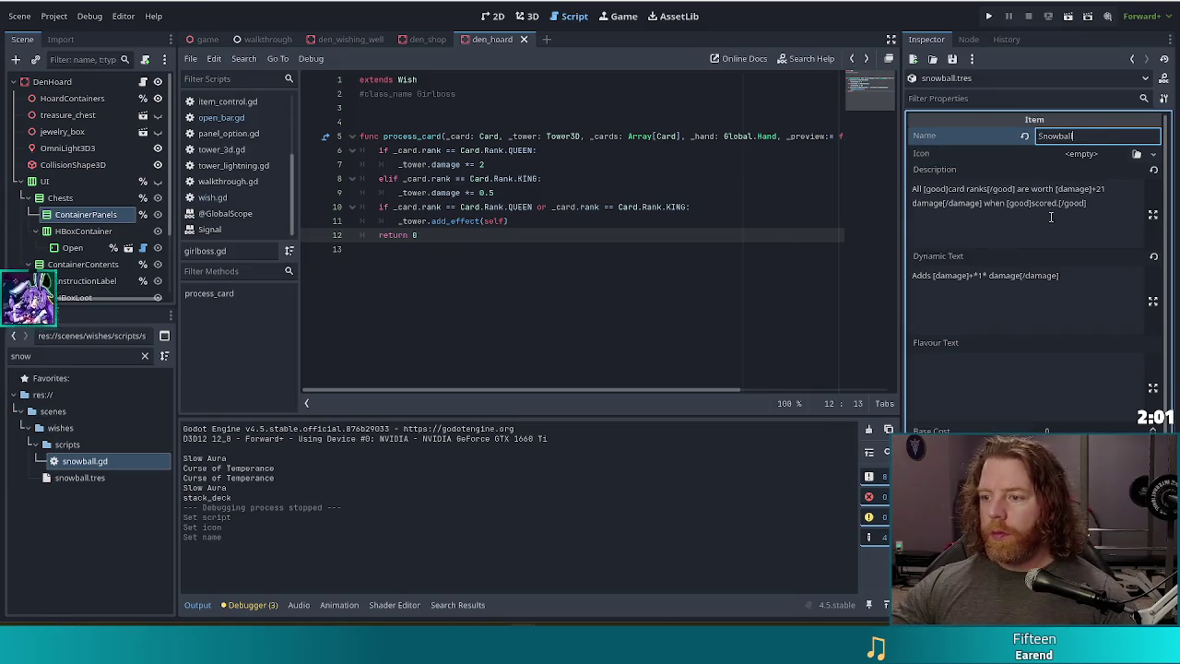
left_click(1048, 219)
- Delete all of the copied Dynamic Text
key("ctrl+a")
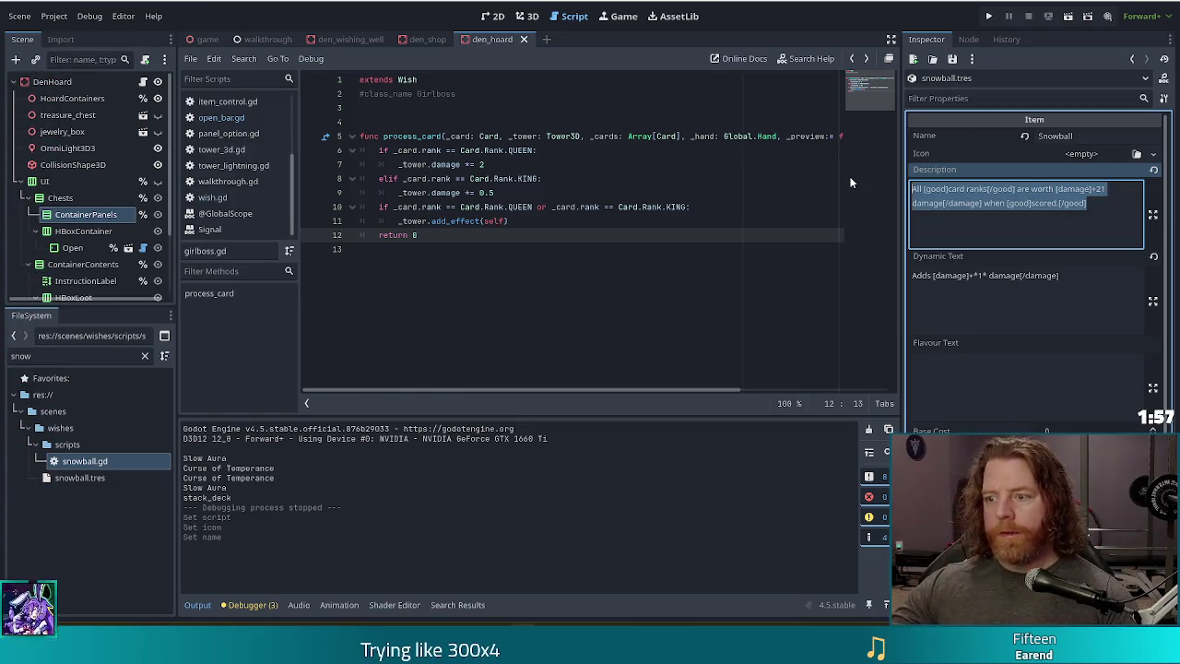
left_click(1078, 276)
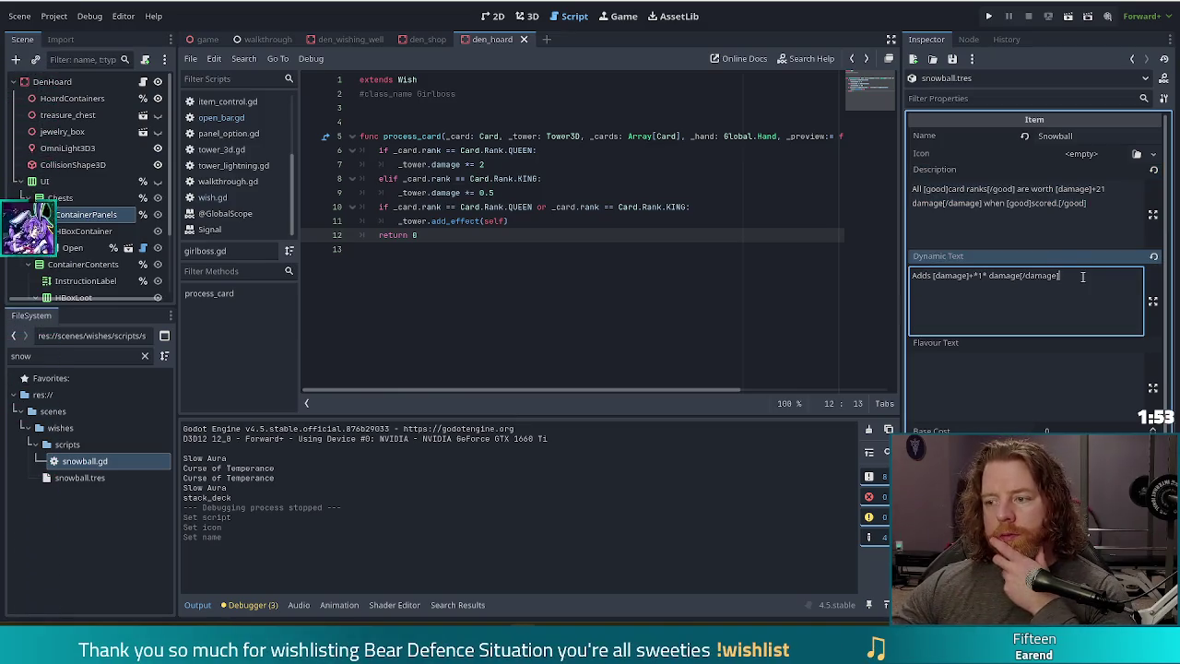
left_click_drag(1082, 276, 785, 283)
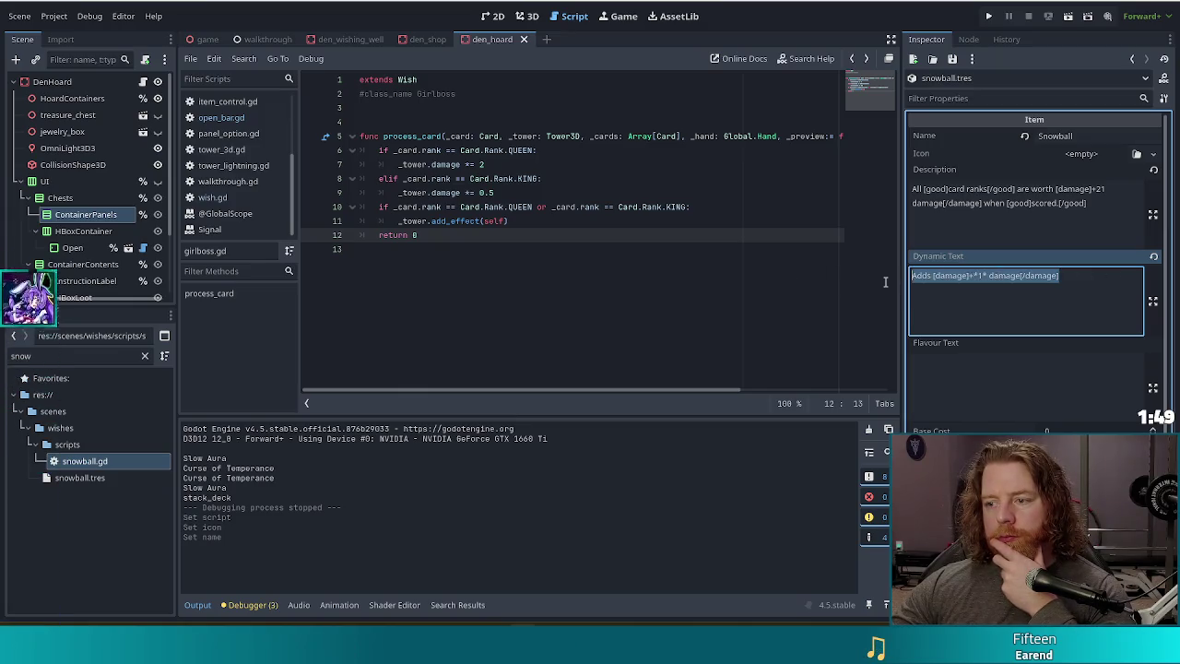
left_click(1069, 275)
left_click_drag(1069, 274, 895, 273)
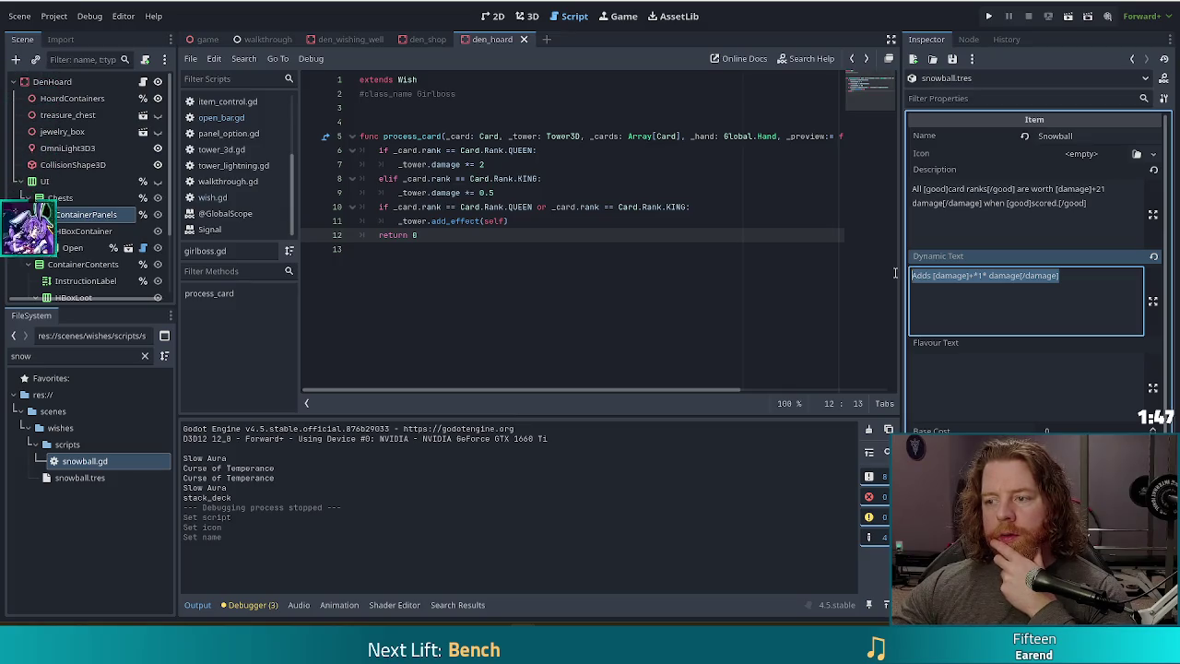
key("BackSpace")
left_click(1096, 199)
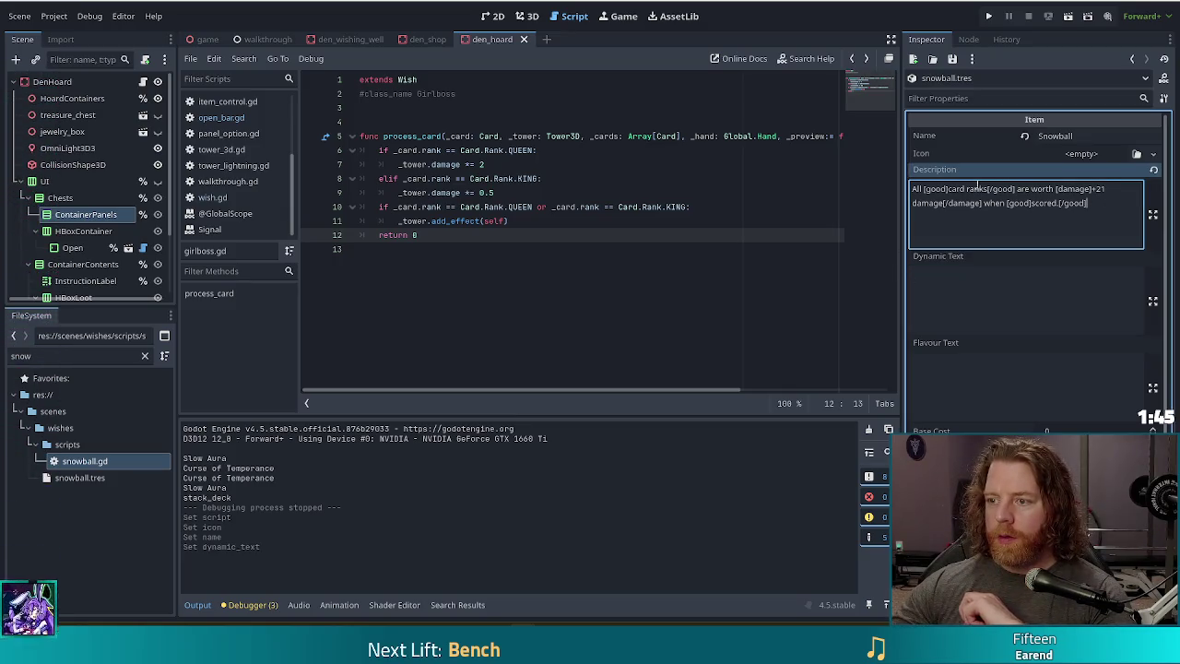
- Replace the description with the plain text 'Towers gain +1 damage for each shot when built'
left_click_drag(1095, 199, 840, 169)
type("Towe")
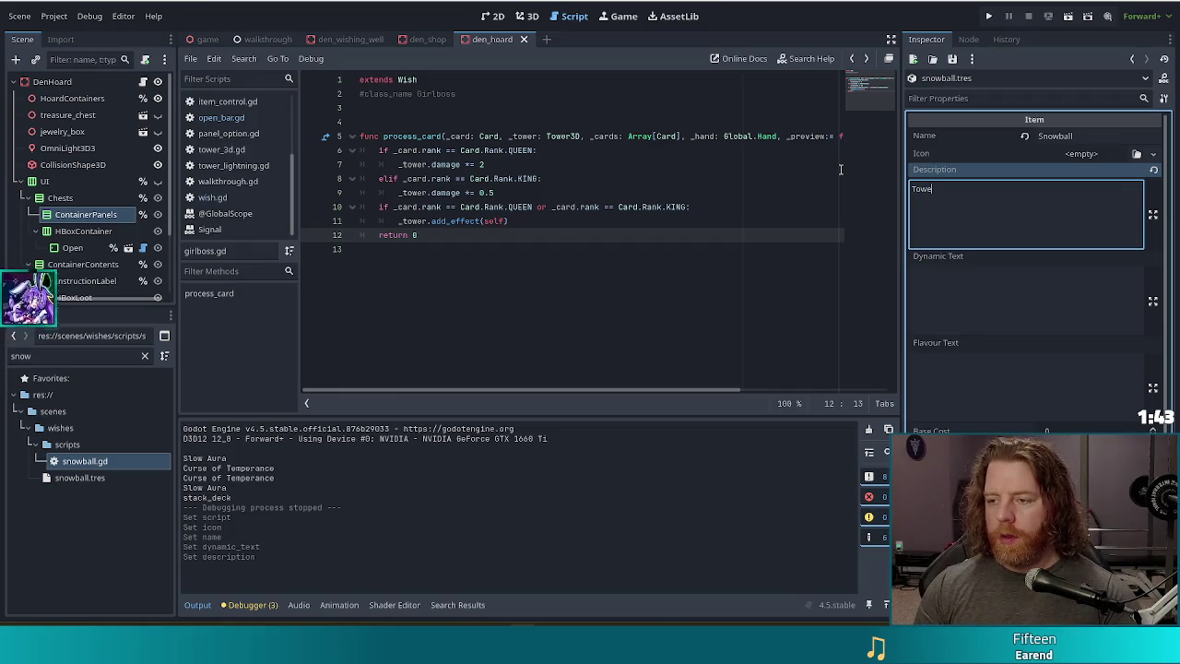
type("rs gain +")
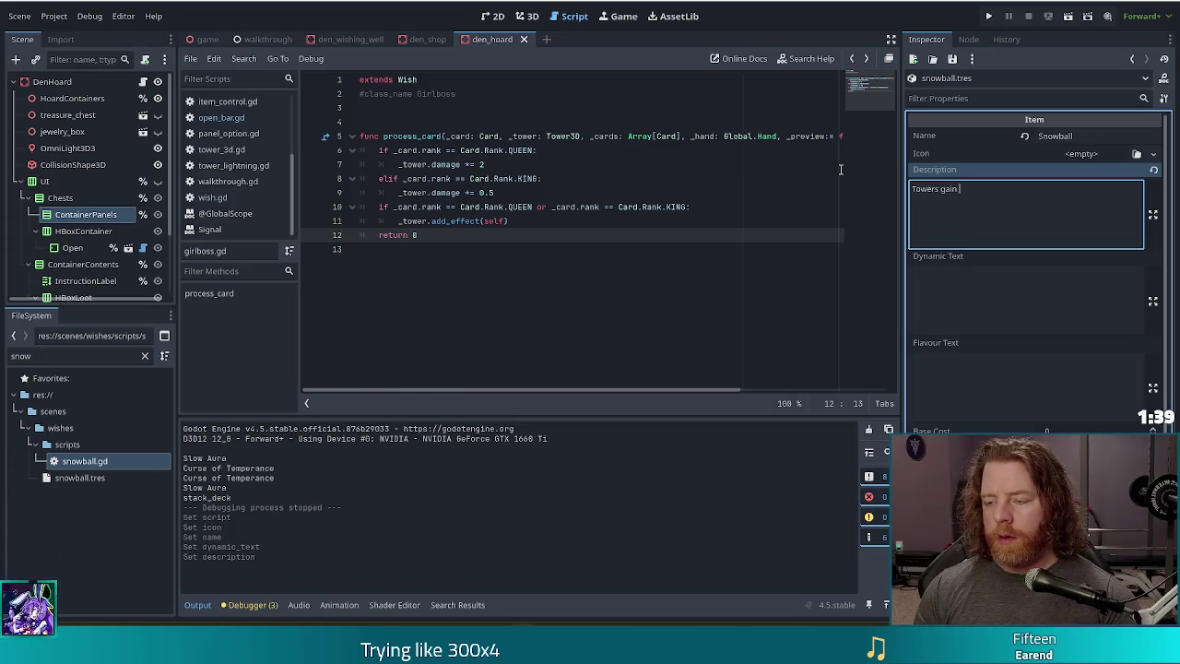
type("1 damage for each shot they a")
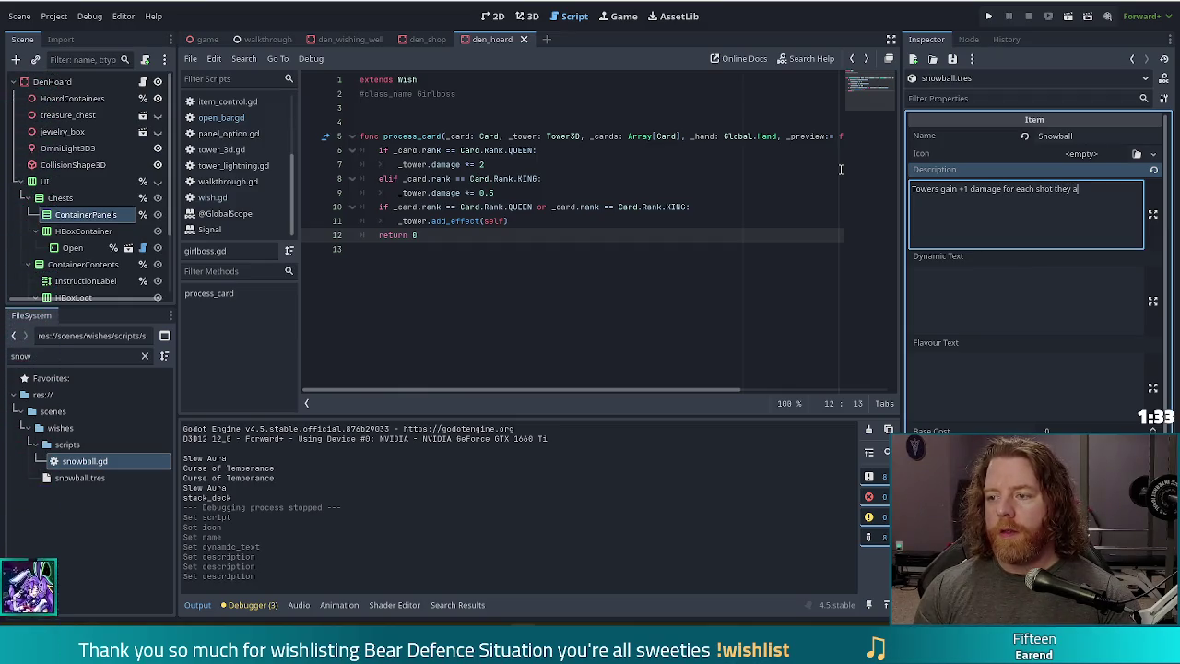
key("BackSpace")
type("were built")
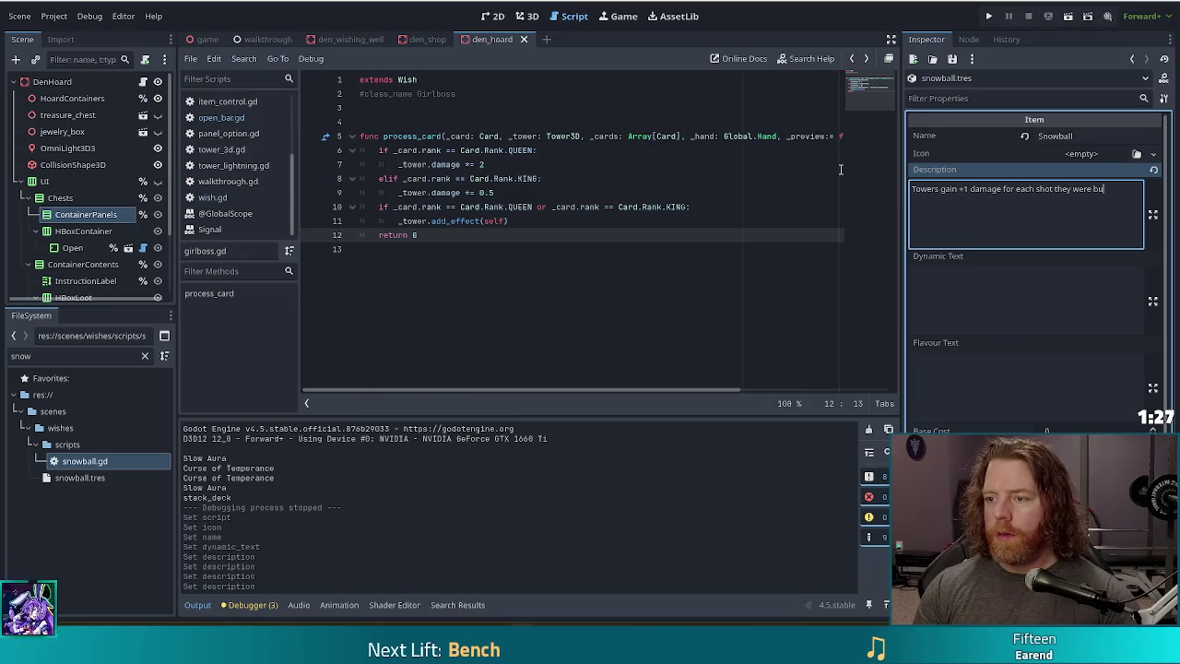
key("BackSpace")
key("BackSpace")
key("BackSpace")
key("BackSpace")
key("BackSpace")
key("BackSpace")
key("BackSpace")
key("BackSpace")
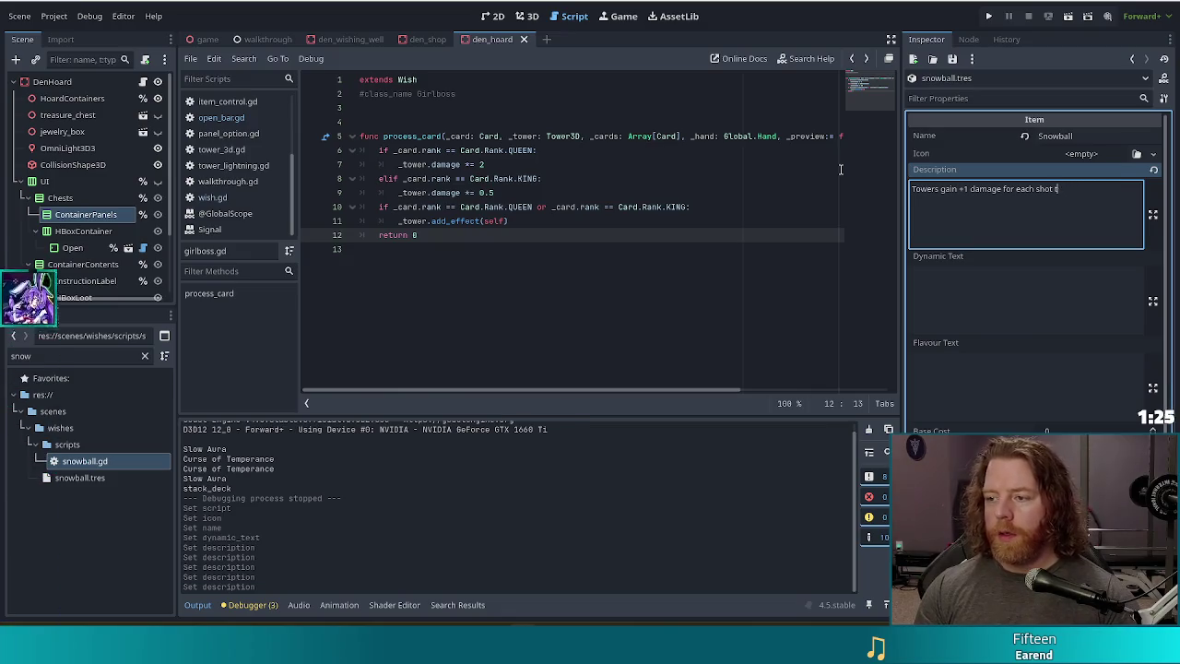
key("BackSpace")
key("BackSpace")
type("when buil")
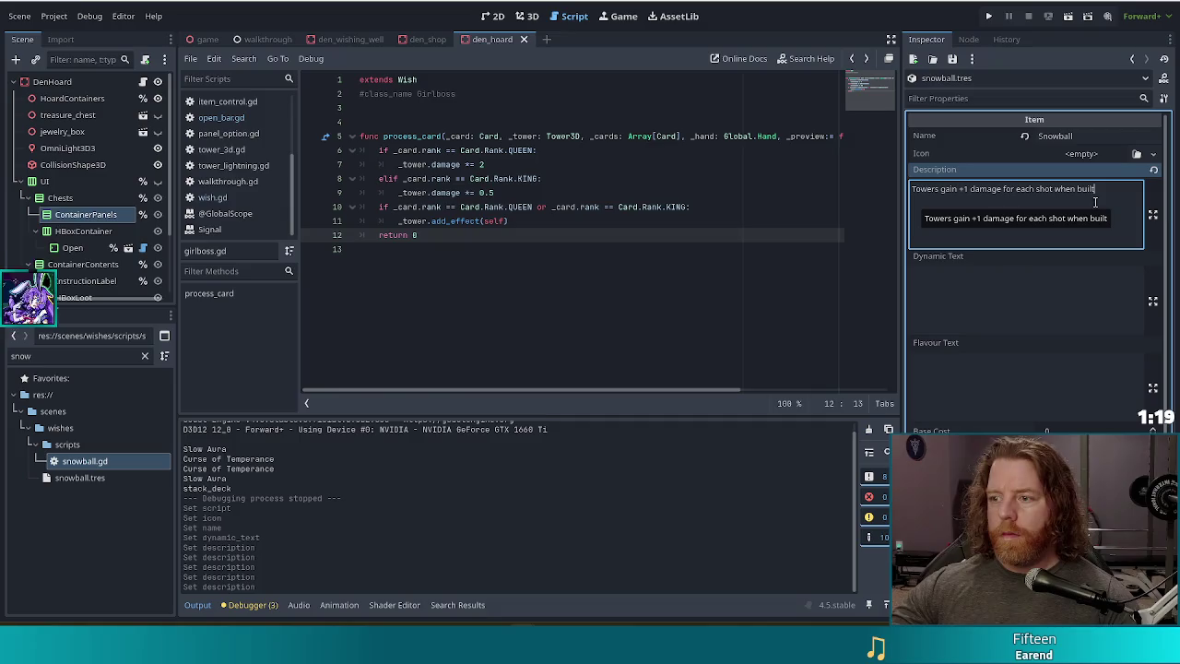
- Wrap '+1 damage' in [damage] tags and 'shot' in [shots] tags
left_click(959, 188)
type("[damage")
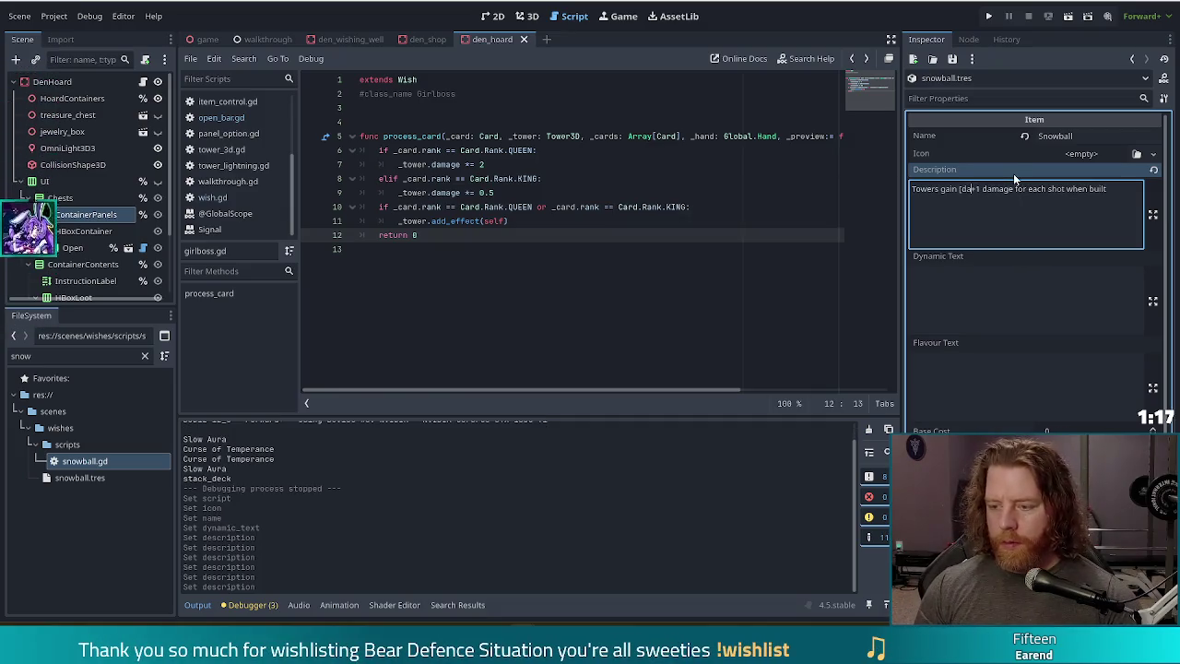
type("]+1 damage[/damag")
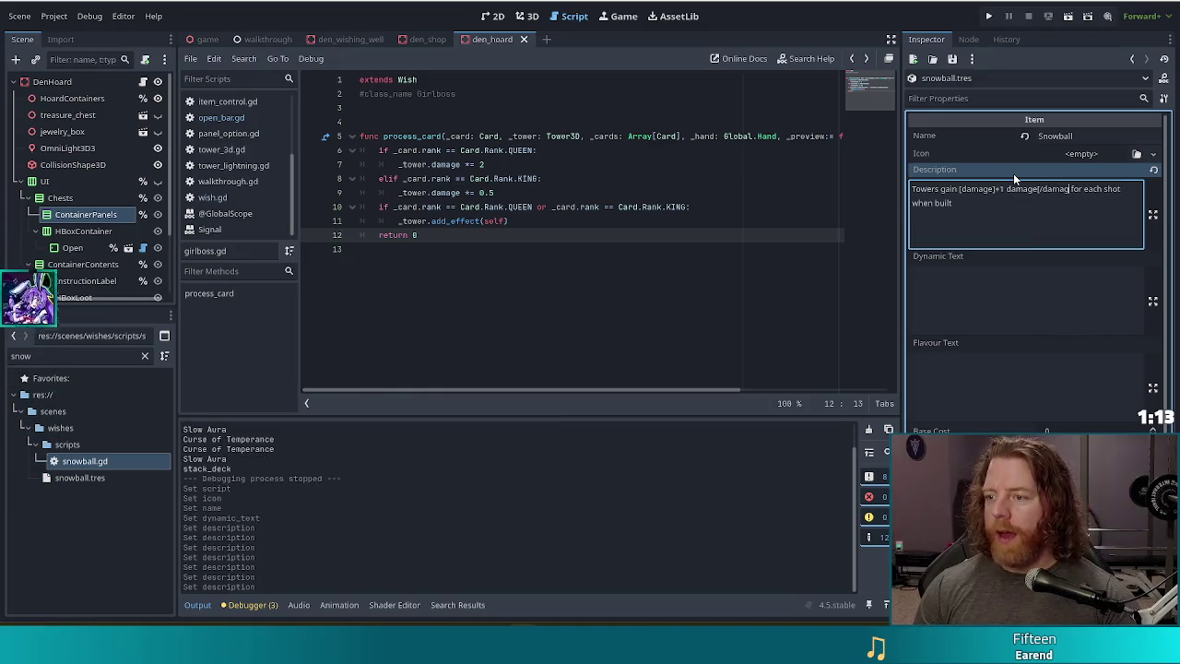
type("e]")
left_click(1107, 189)
type("[shot")
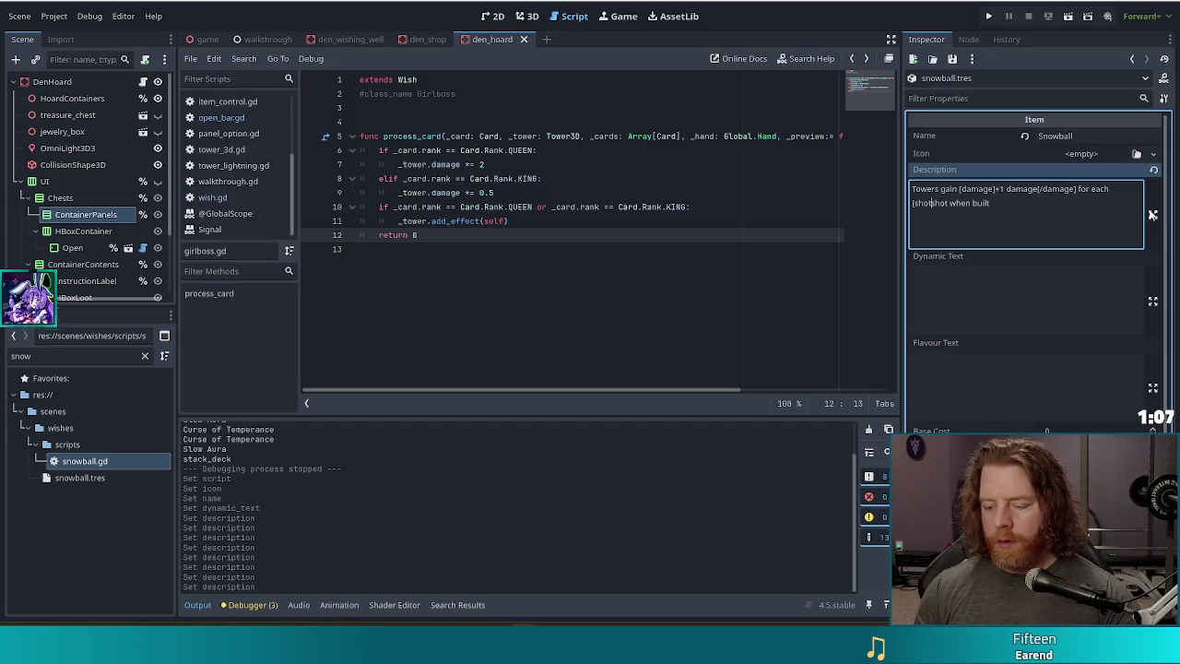
type("s]s")
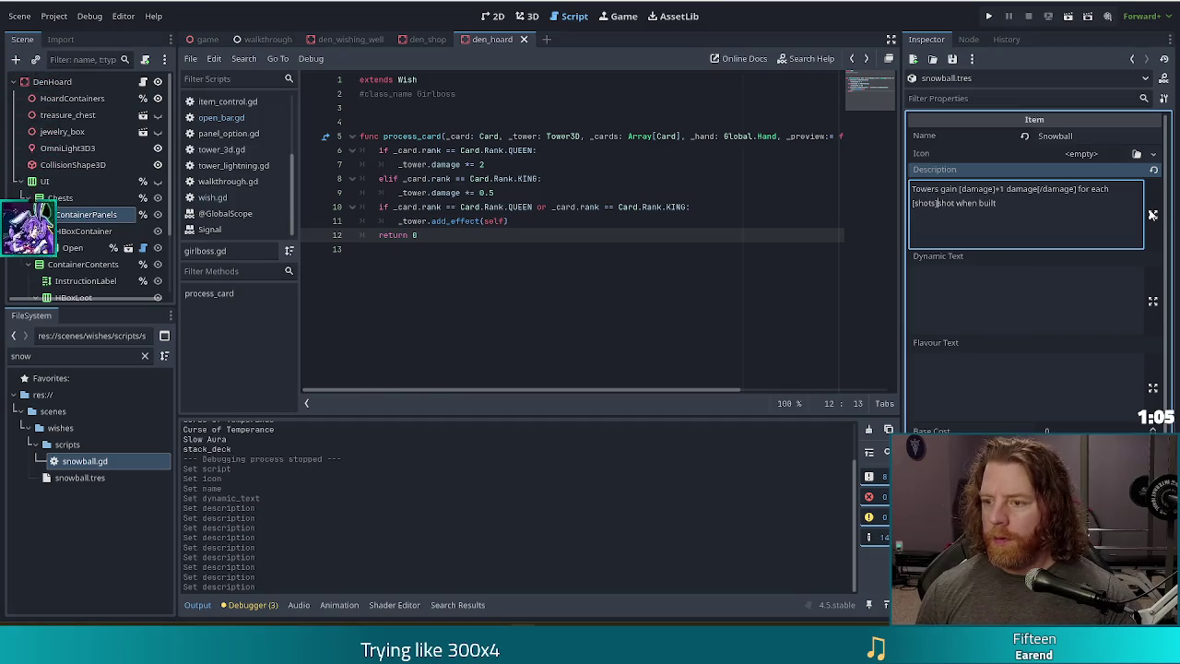
type("[/shots")
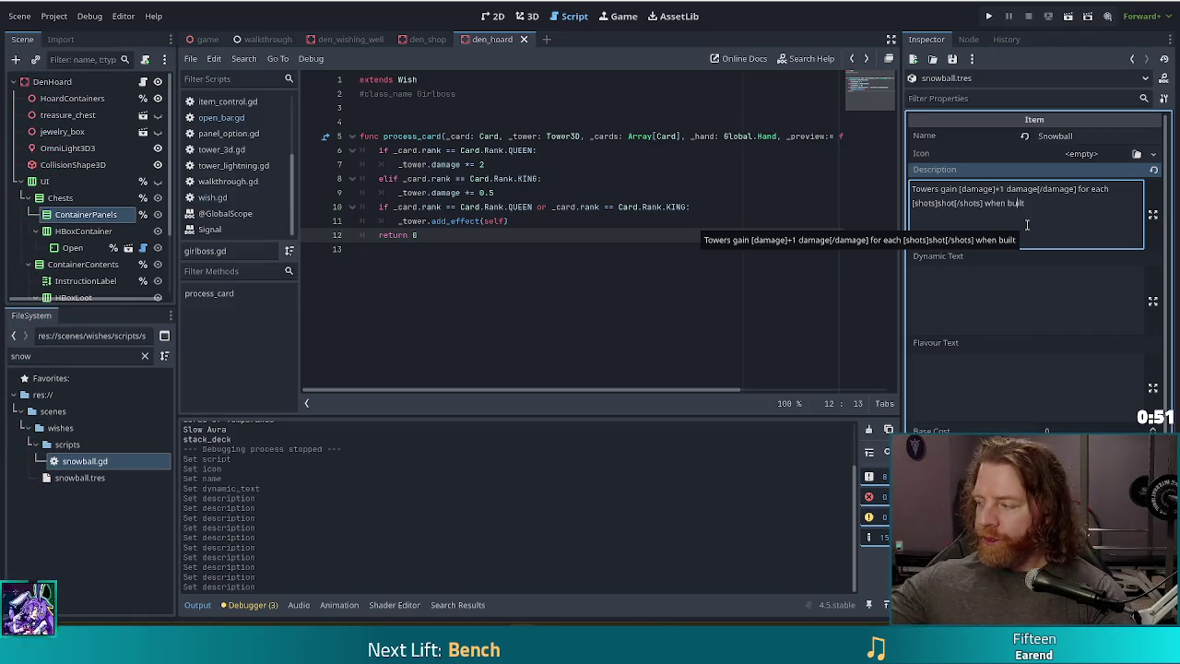
left_click(993, 188)
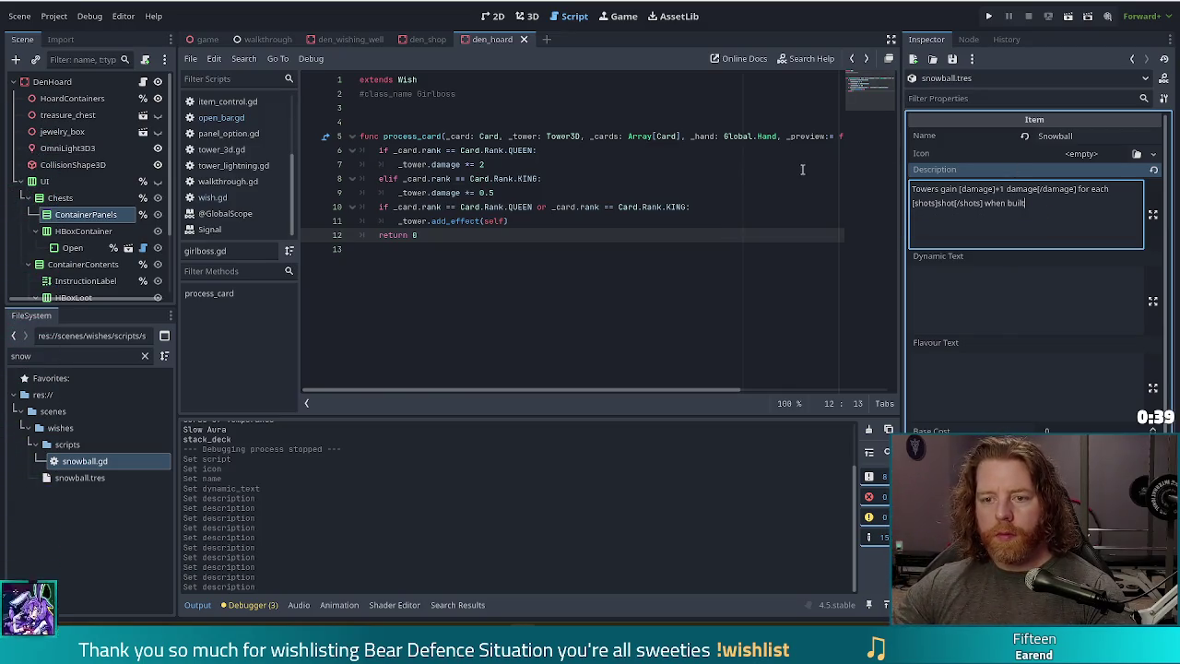
- In snowball.gd, delete process_card, the added_damage and is_new_hand variables, and get_dynamic_text_buffbar
double_click(96, 463)
scroll(504, 311, "down", 3)
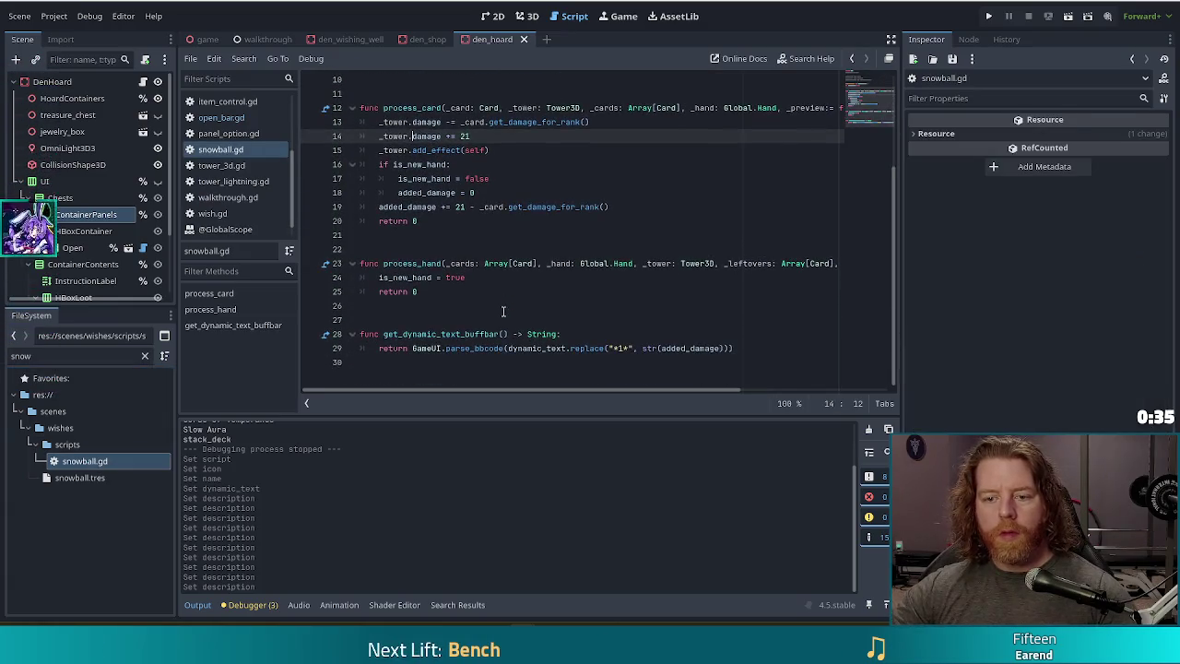
left_click_drag(419, 221, 327, 108)
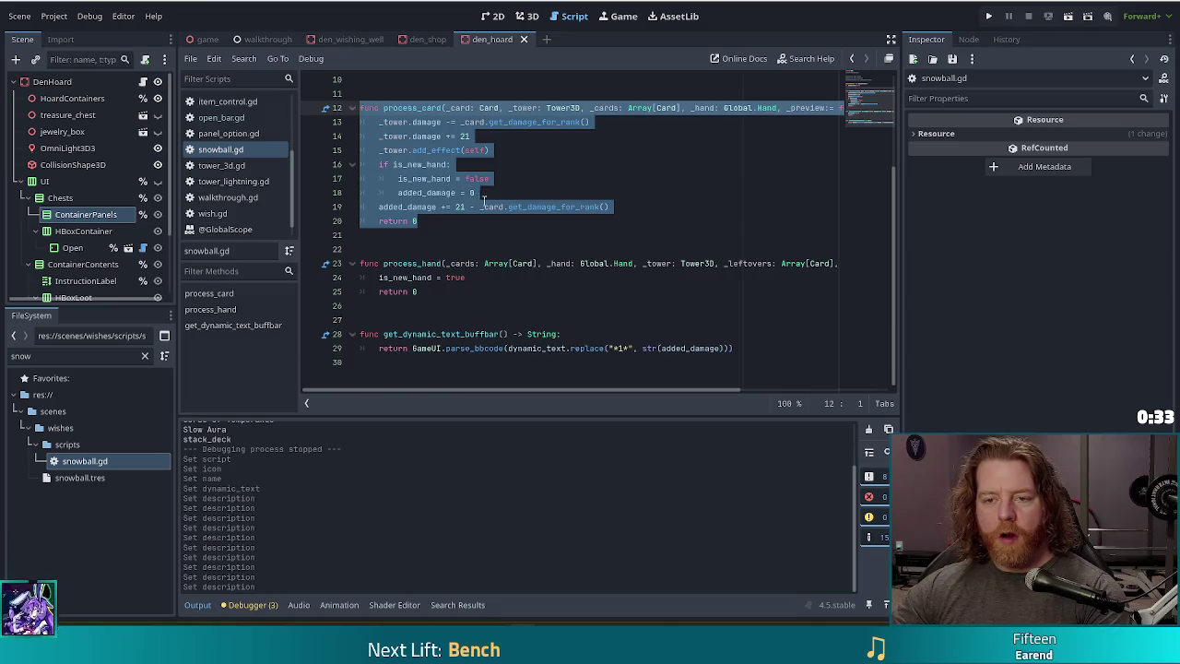
key("Delete")
key("BackSpace")
key("BackSpace")
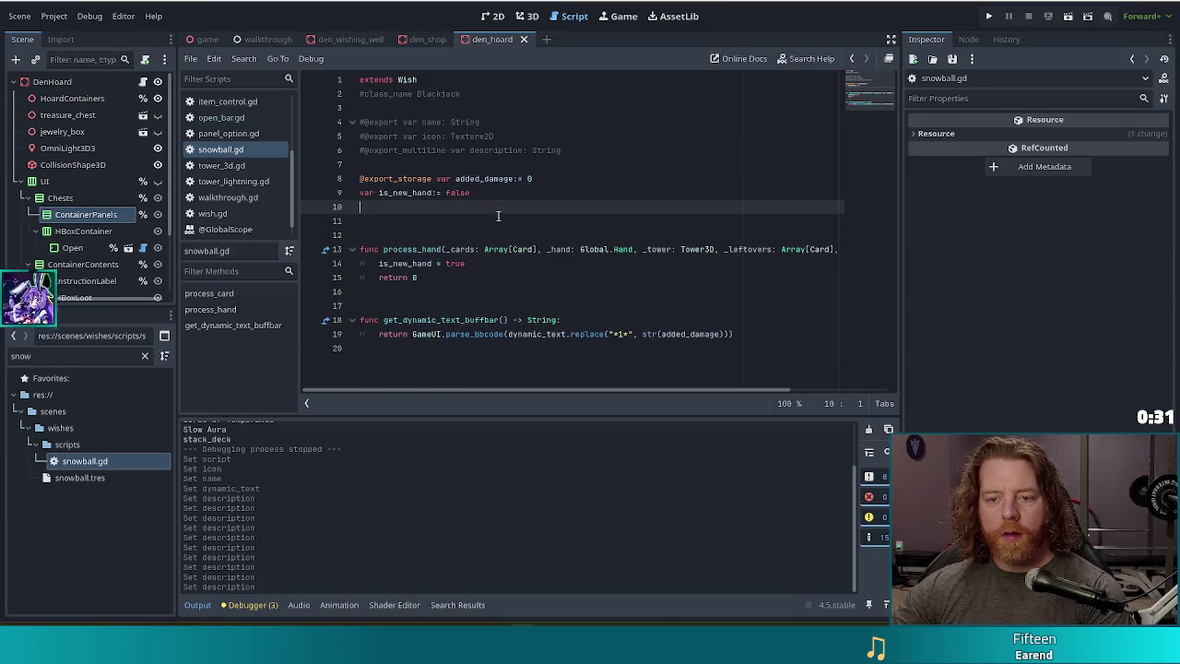
key("BackSpace")
left_click_drag(490, 192, 304, 178)
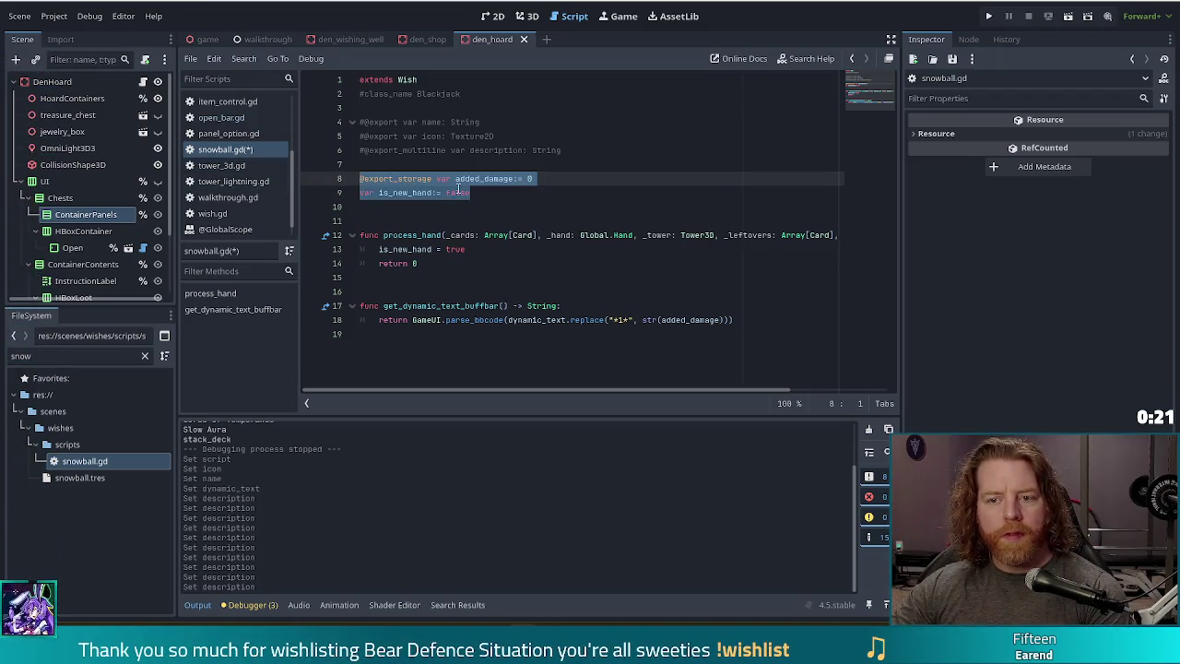
key("BackSpace")
key("BackSpace")
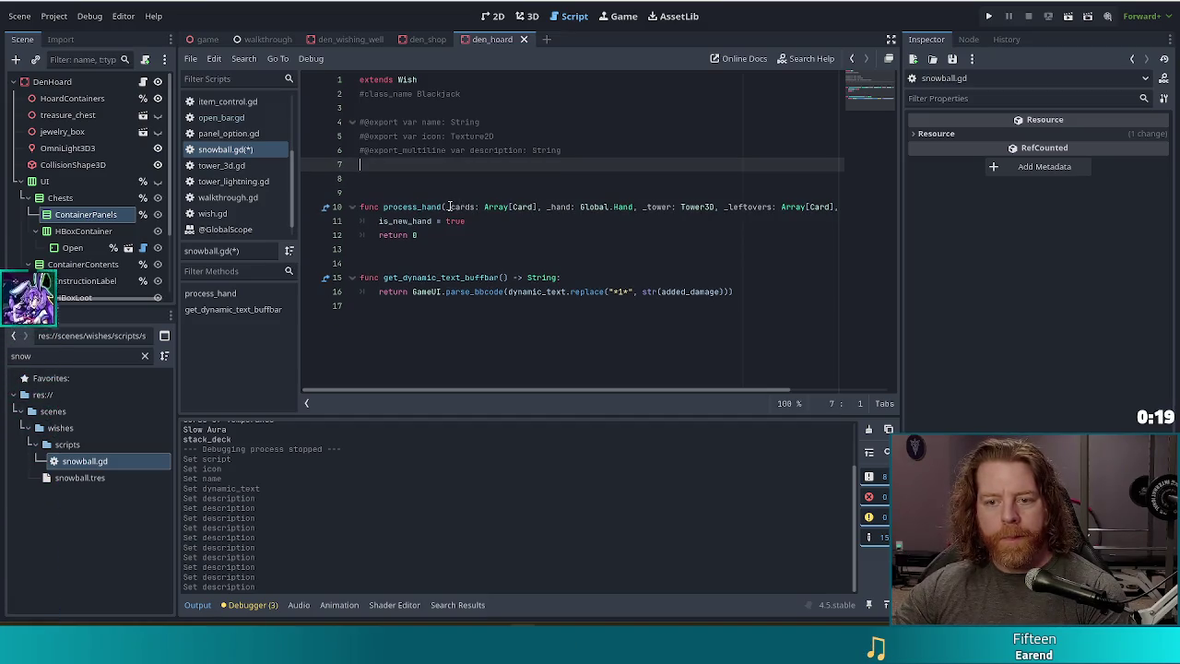
key("BackSpace")
left_click_drag(742, 276, 646, 249)
key("BackSpace")
key("BackSpace")
key("BackSpace")
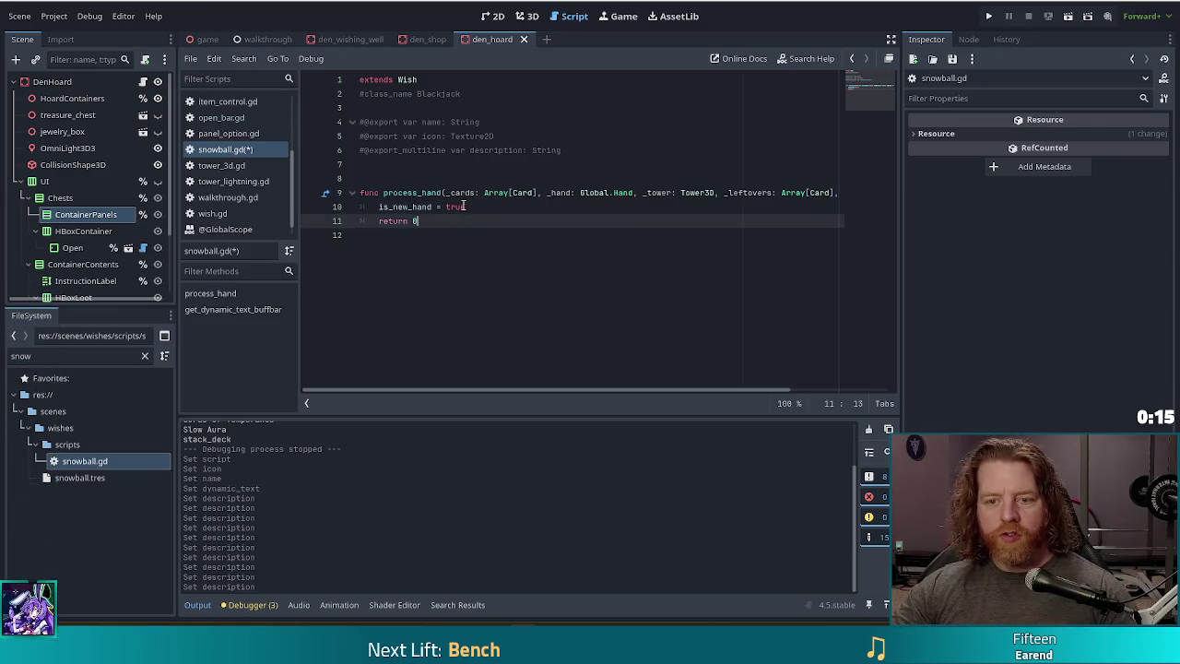
- Make process_hand do '_tower.damage += _tower.shots' and save the script
left_click_drag(419, 221, 380, 207)
key("End")
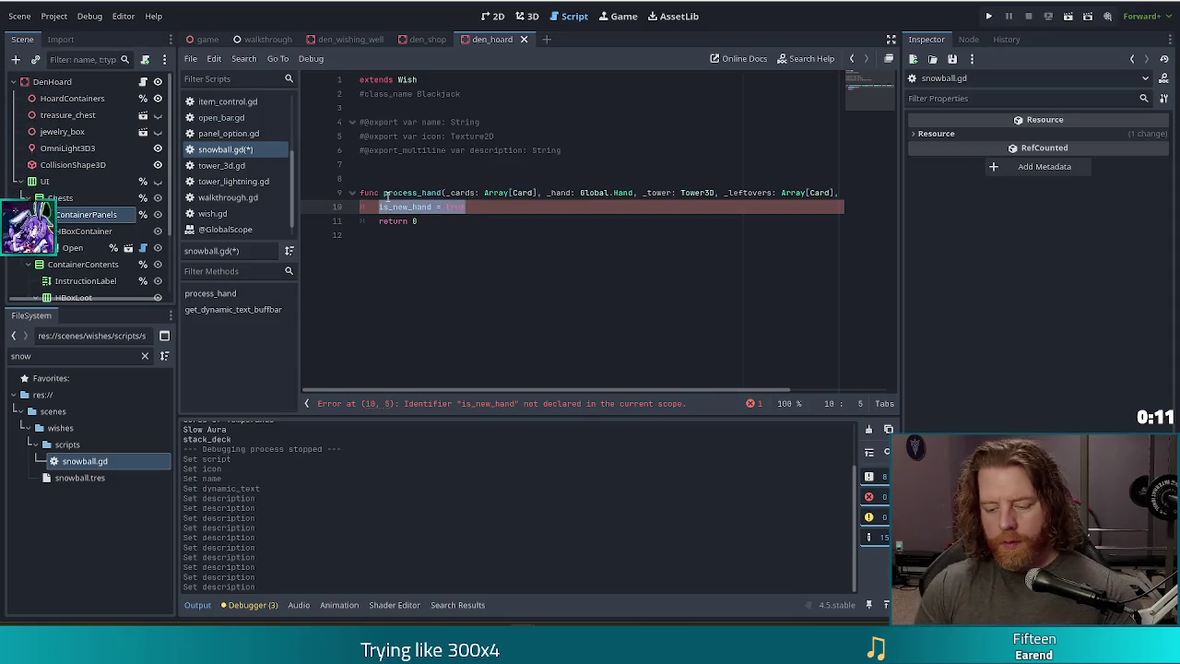
type("_i")
type("damage")
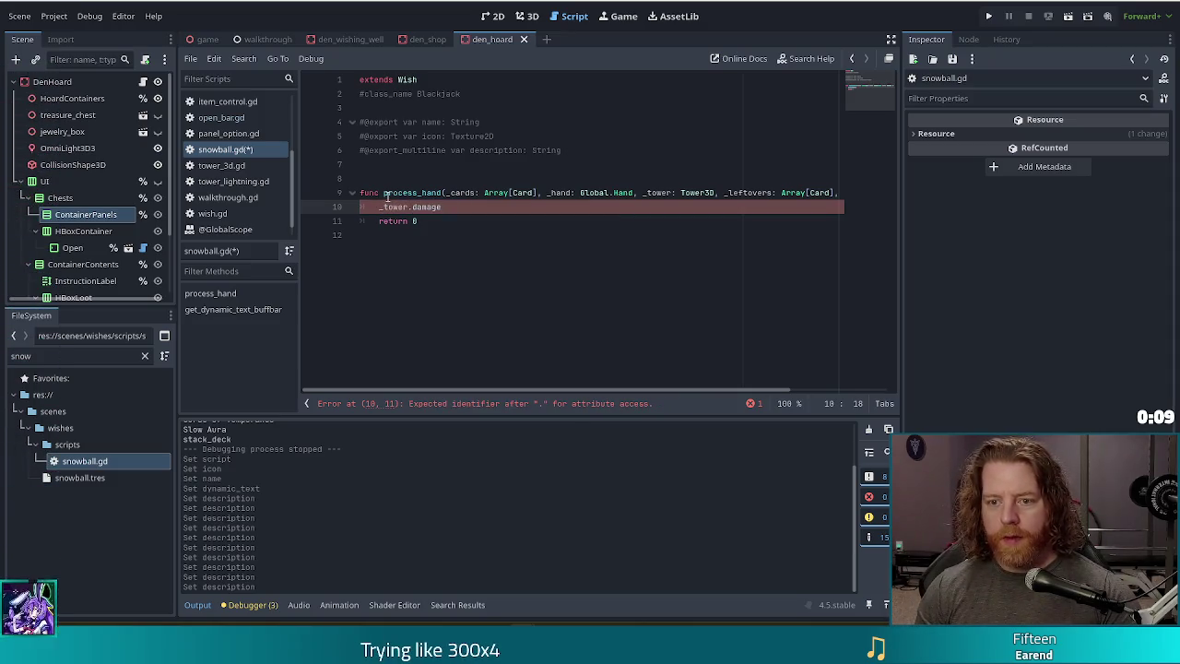
type("=")
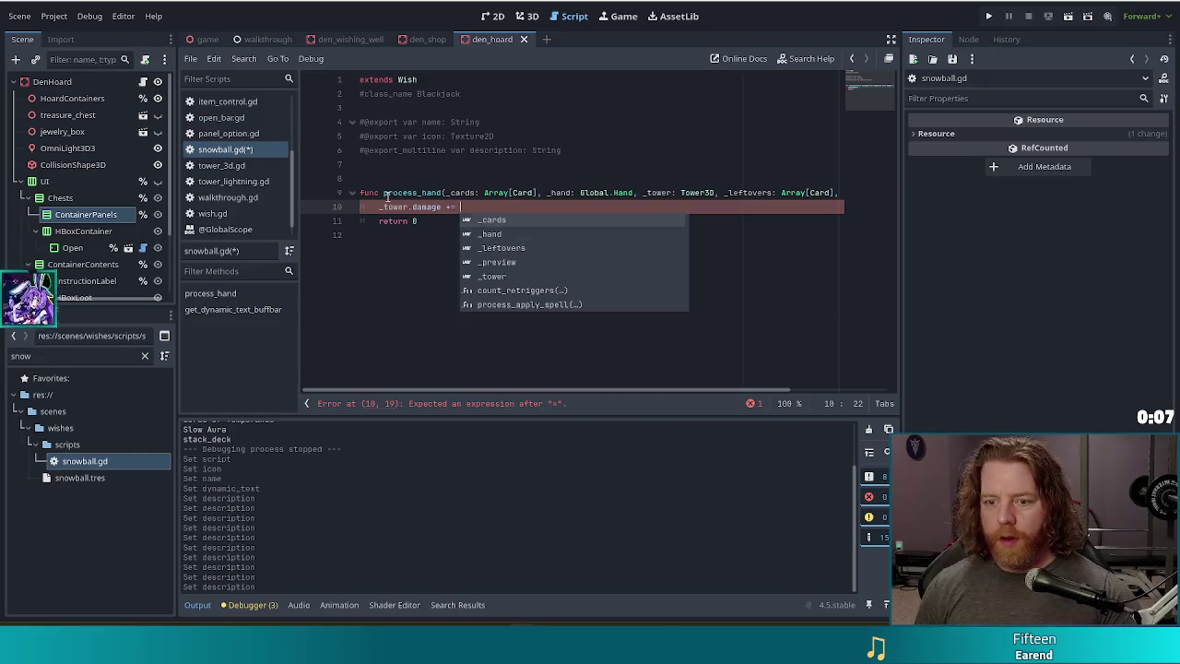
key("Return")
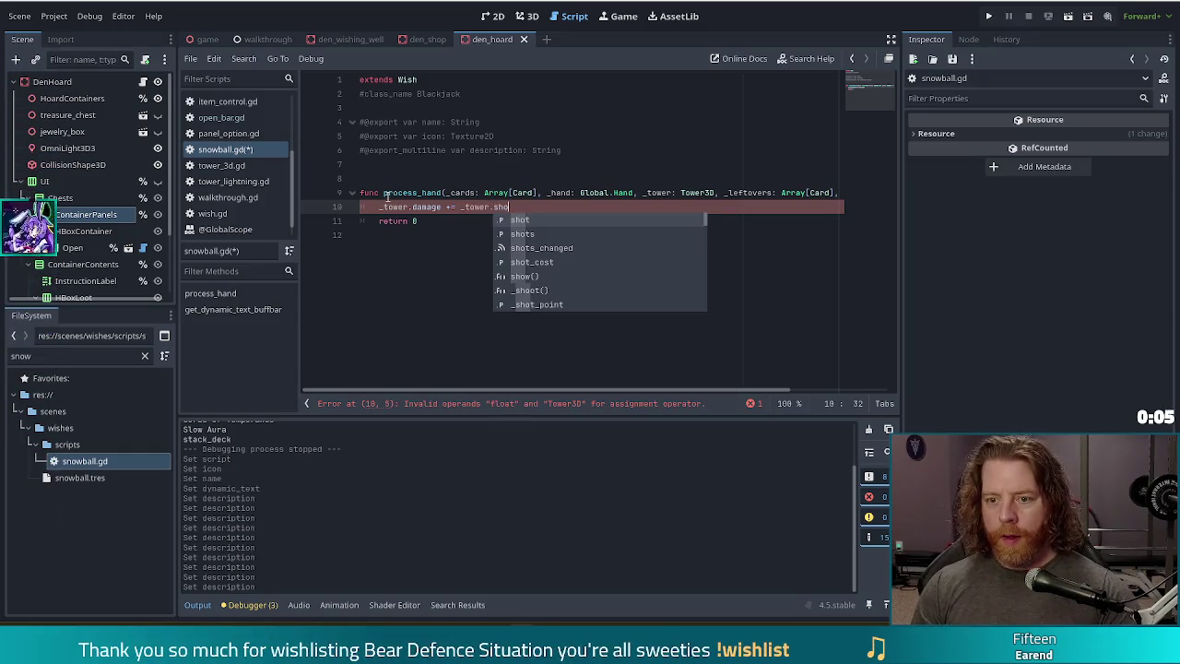
key("Return")
type("s")
key("ctrl+s")
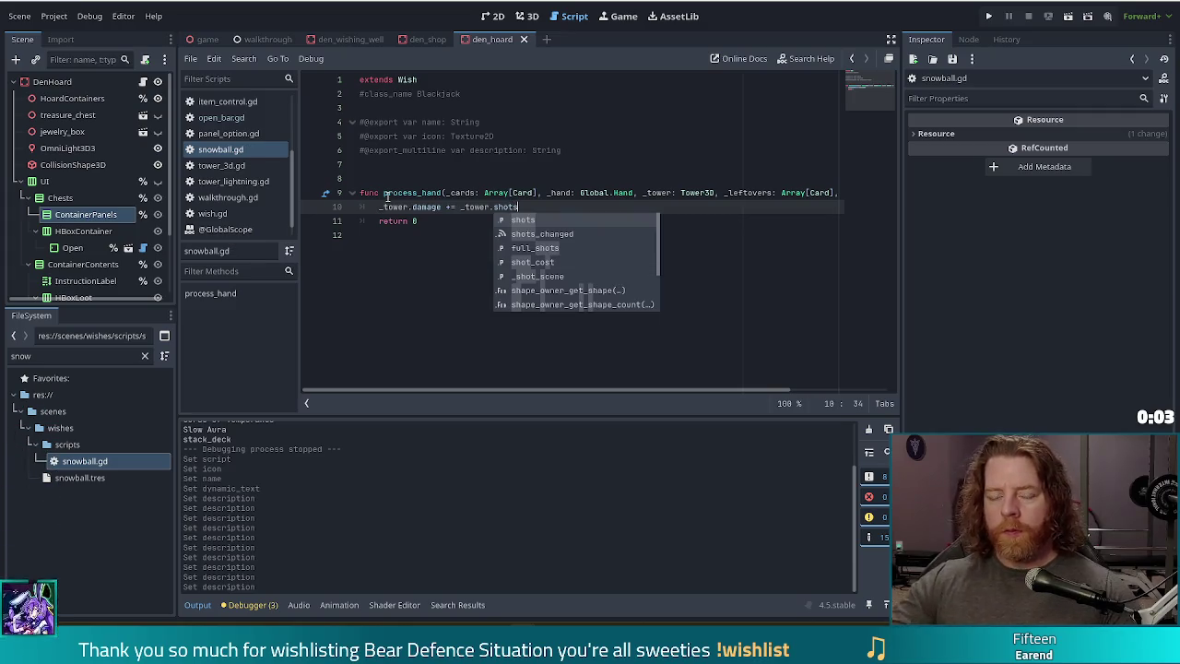
- Add a full stop after 'when built' in the Snowball description and save
left_click(87, 466)
left_click(81, 477)
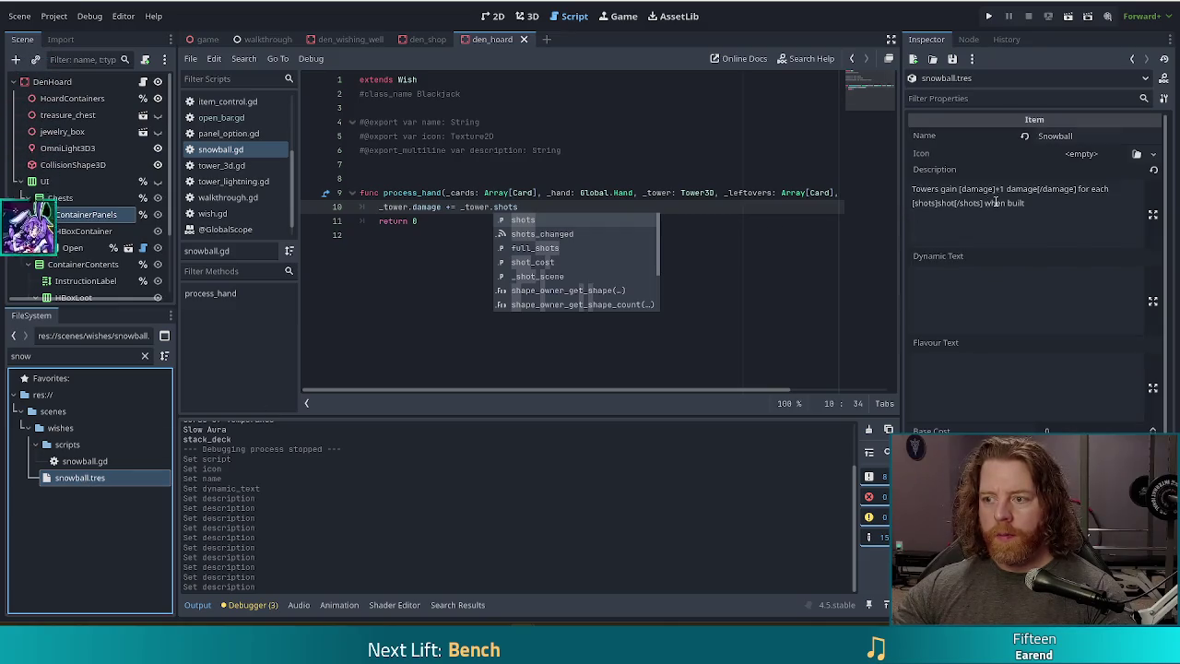
left_click(1096, 206)
left_click(726, 210)
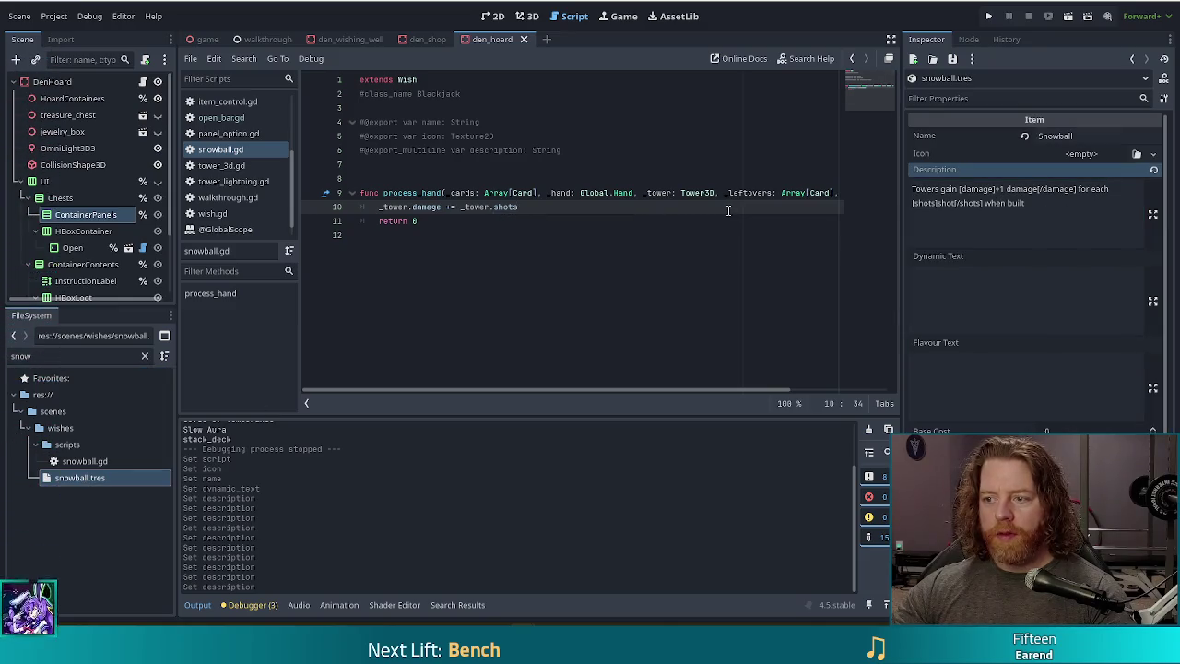
left_click(1022, 216)
key("ctrl+s")
type(".")
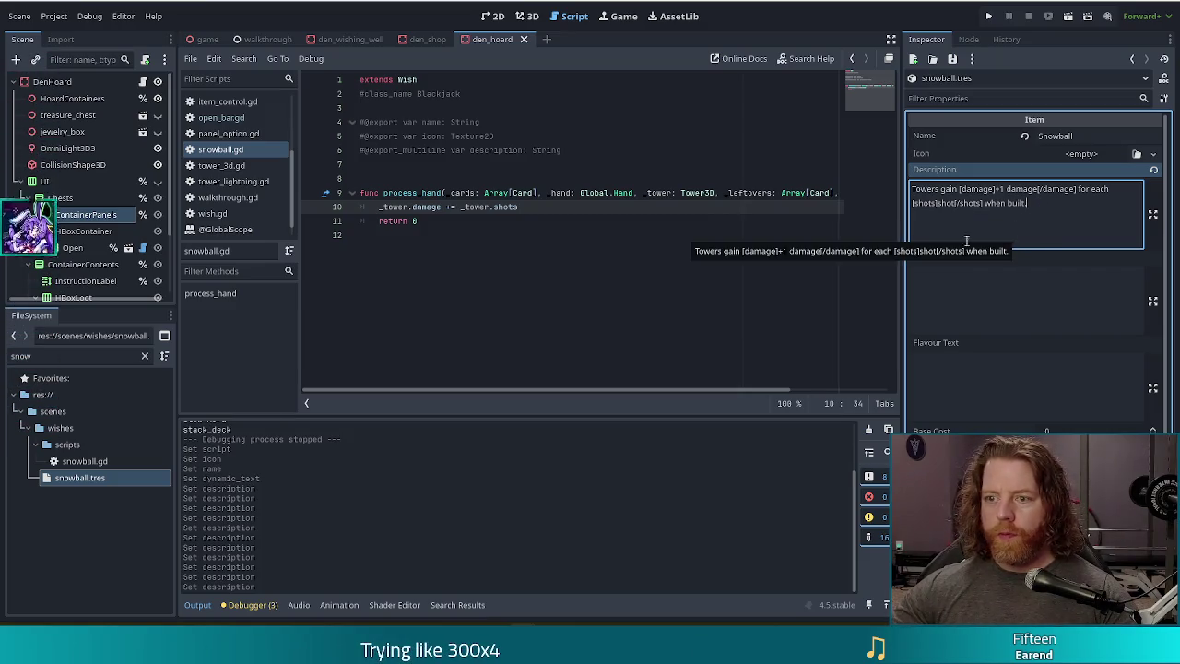
left_click(490, 194)
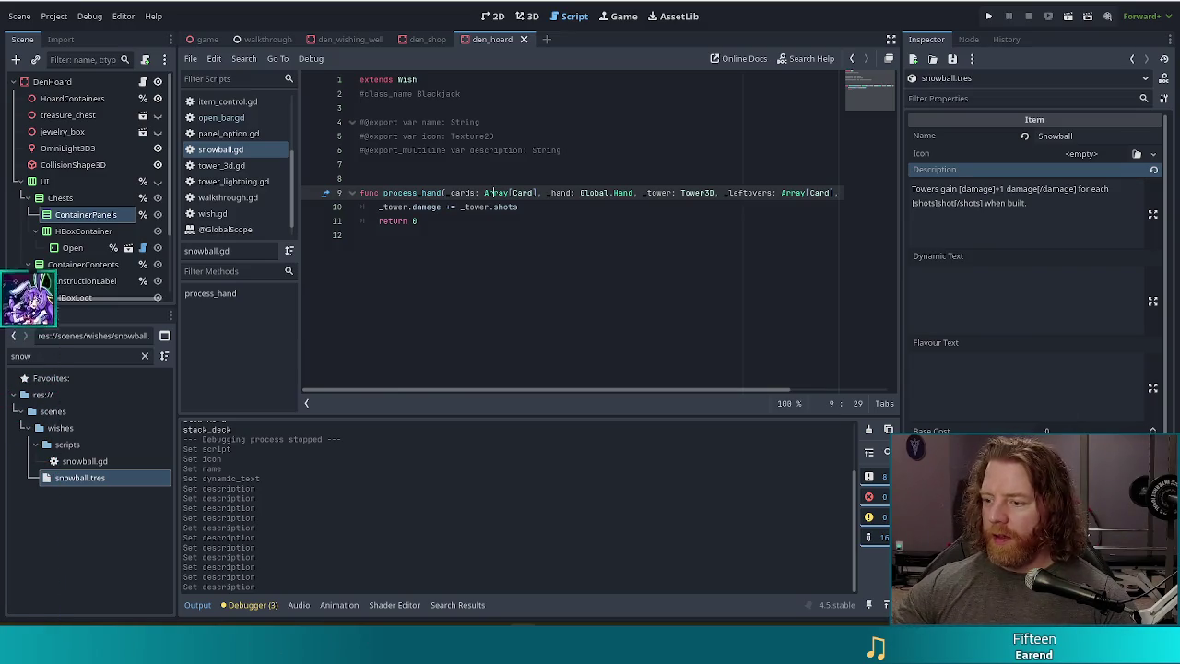
- Go to the end of the script's return line and save the scene and script
left_click(1035, 119)
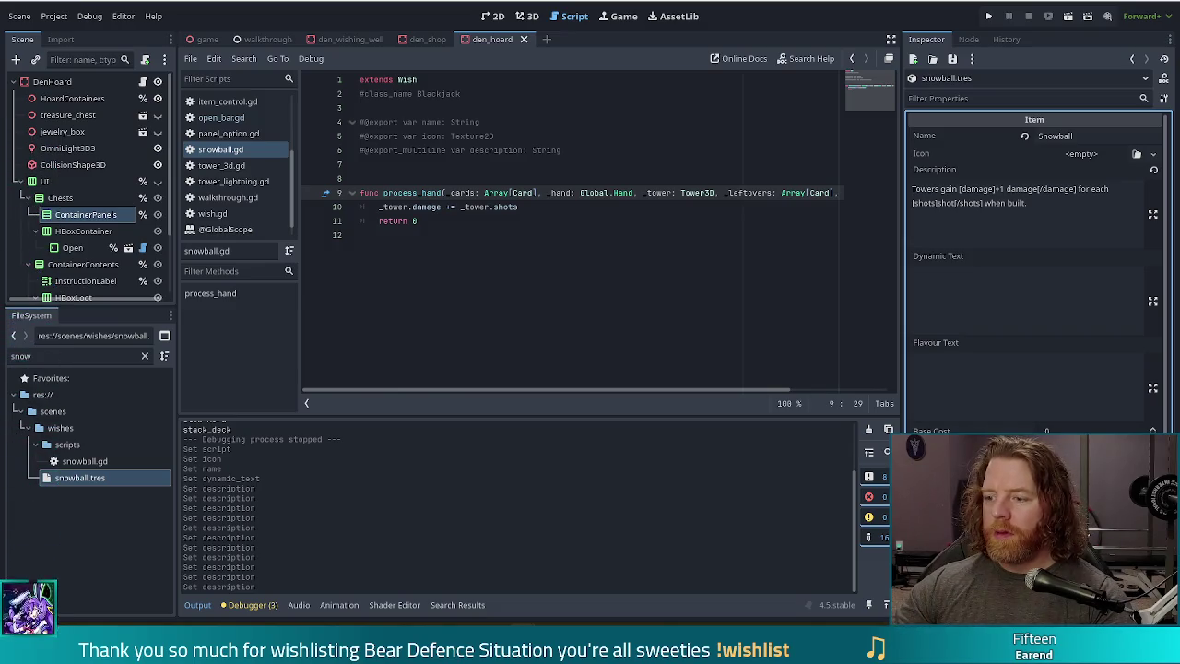
left_click(553, 221)
key("ctrl+s")
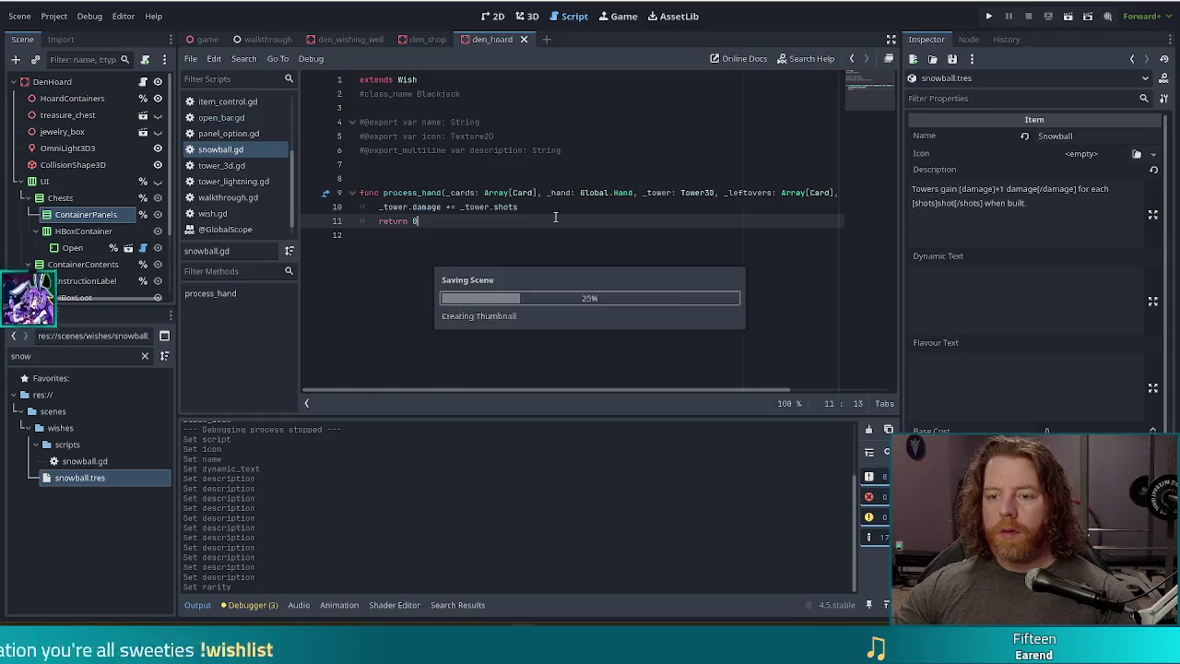
- Run the project with F5 and start a new game
key("F5")
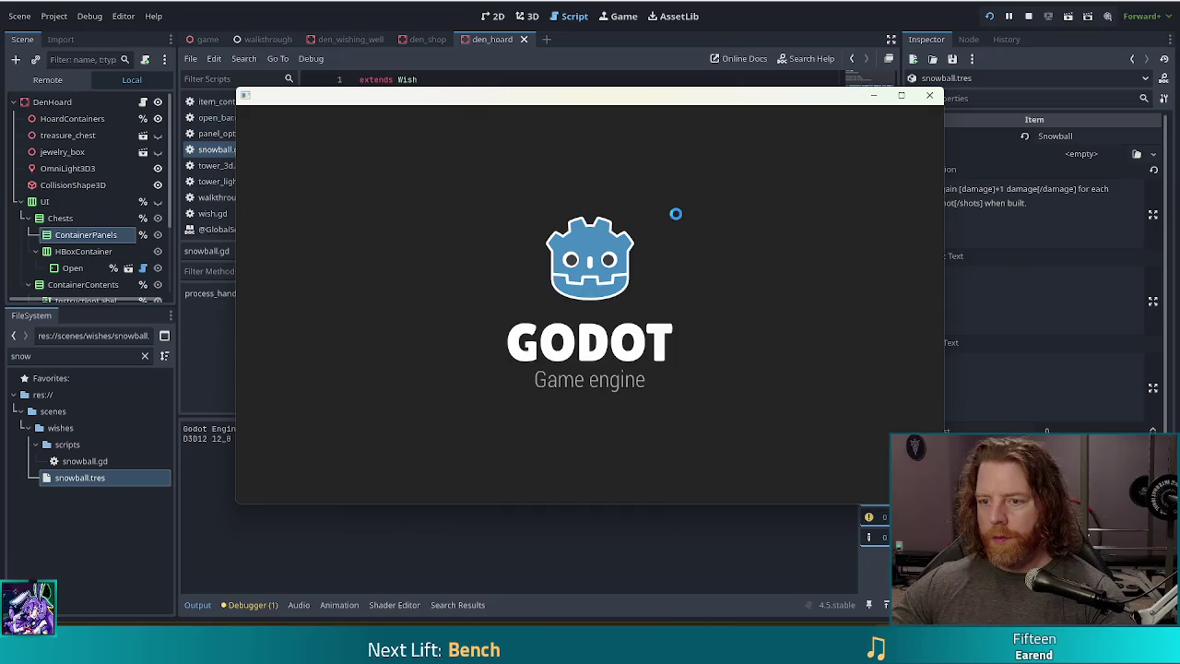
left_click(559, 208)
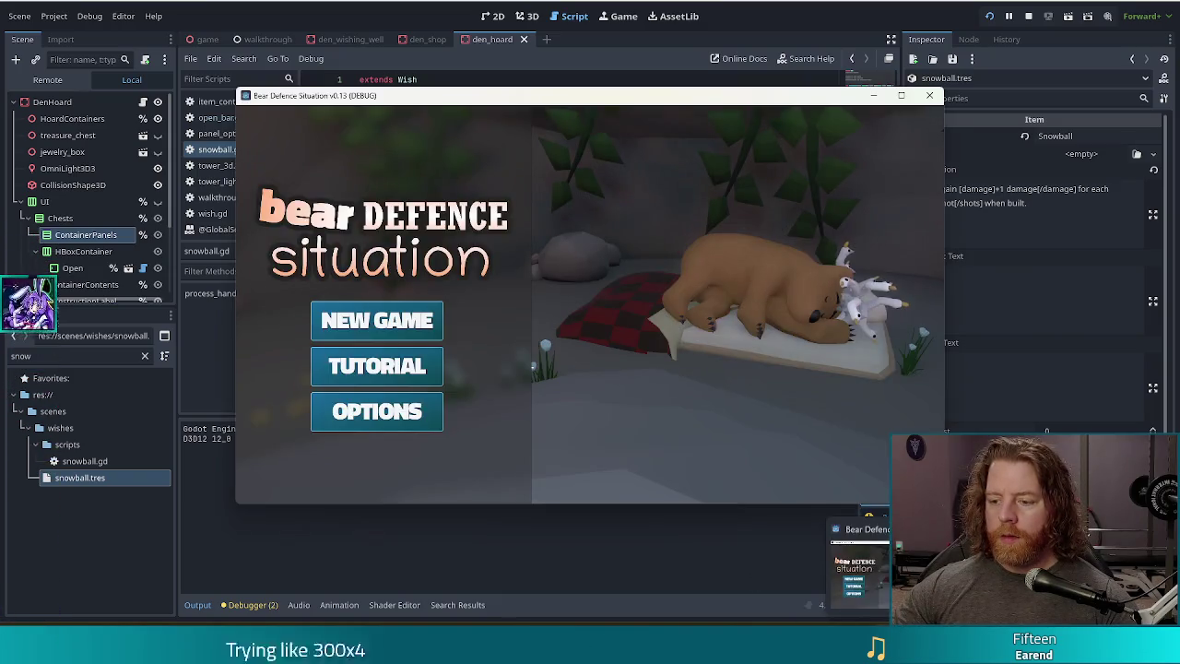
left_click(376, 320)
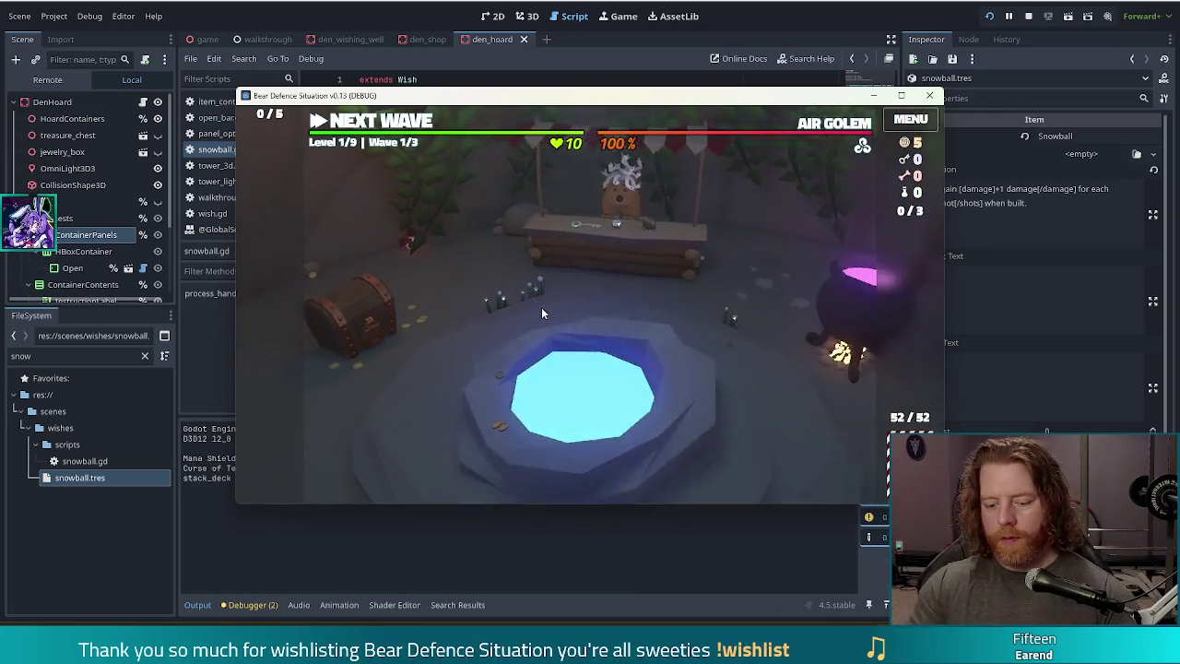
- Grant the Snowball wish with console command add_wish snowball, then pick the 6 of Water
key("grave")
type("add_wish snowball")
key("Return")
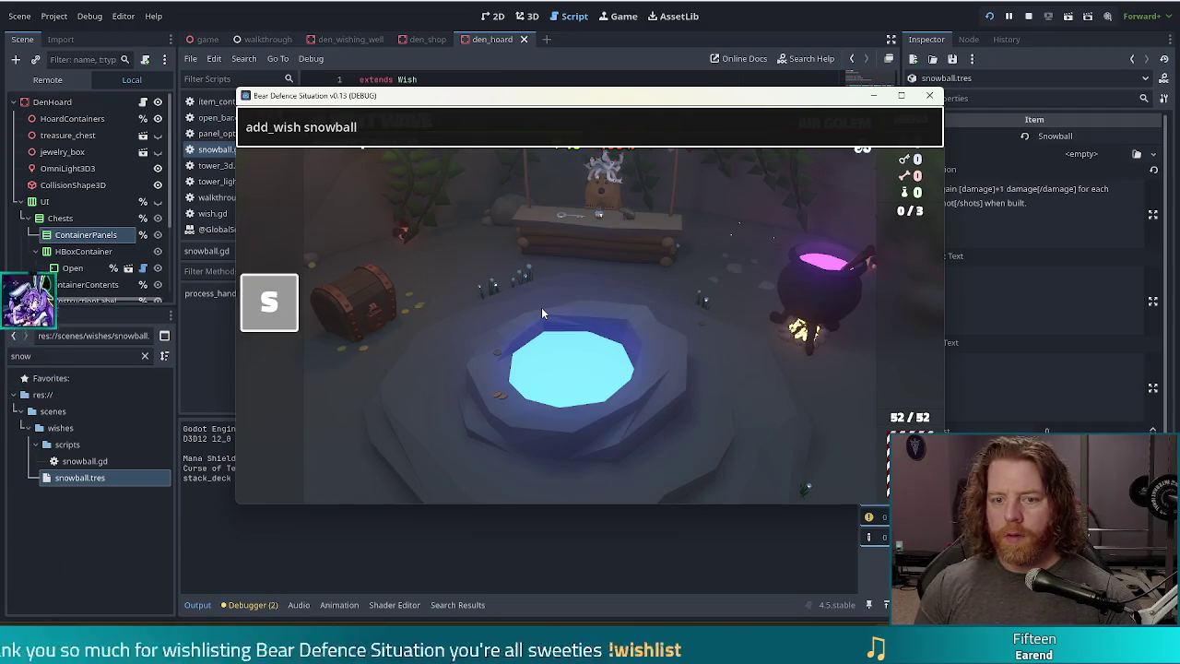
key("grave")
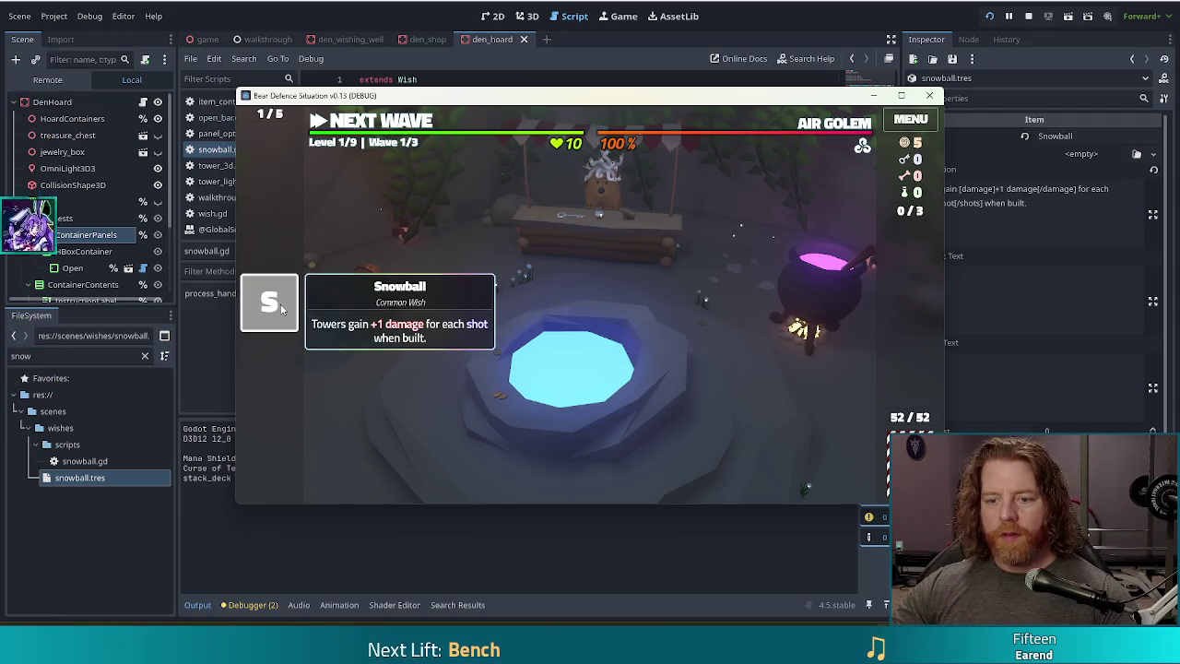
left_click(666, 374)
left_click(842, 209)
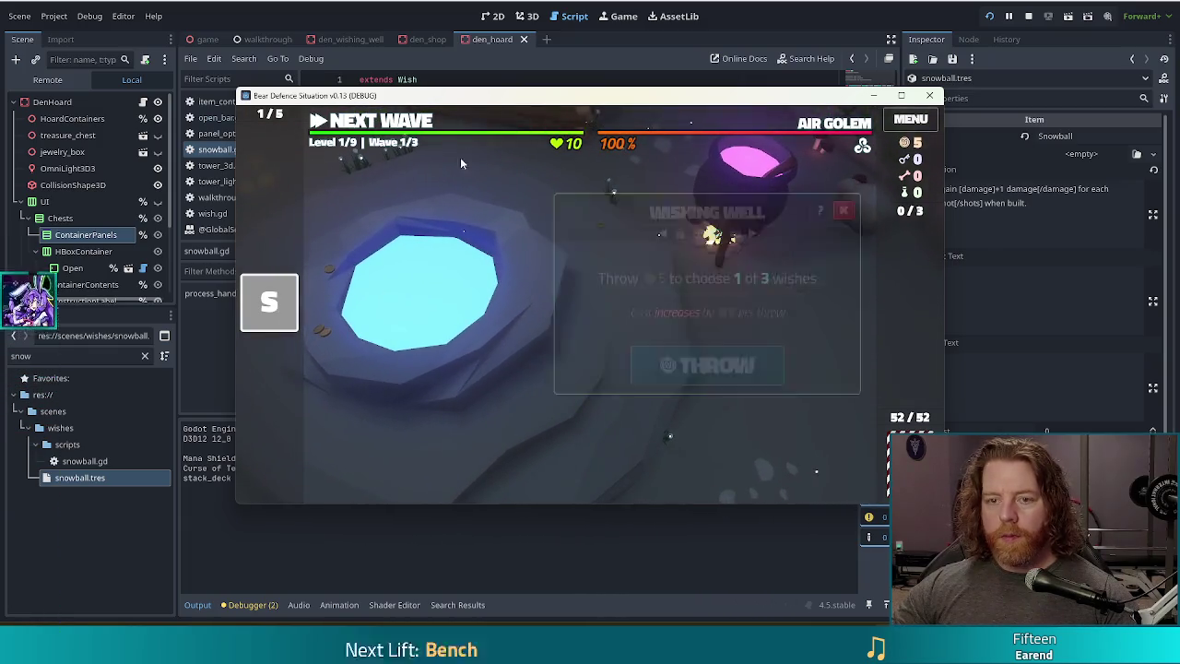
left_click(392, 120)
left_click(636, 466)
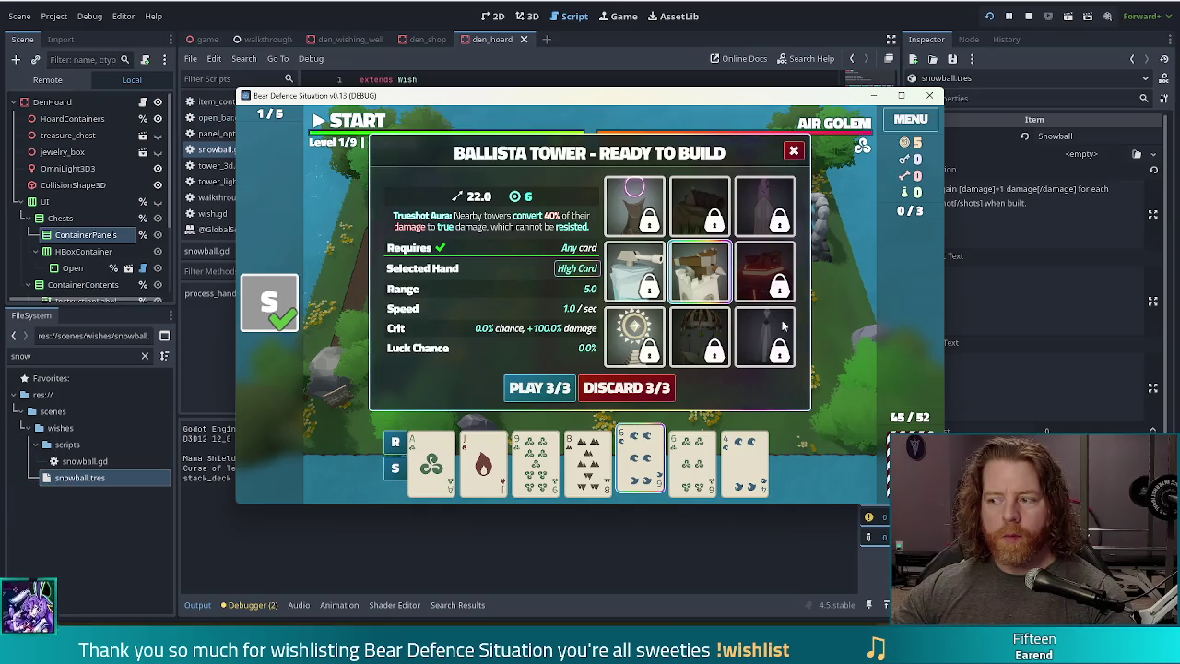
- Close the Ballista build and add '_tower.add_effect(' on a new line after the damage line
key("Escape")
key("F8")
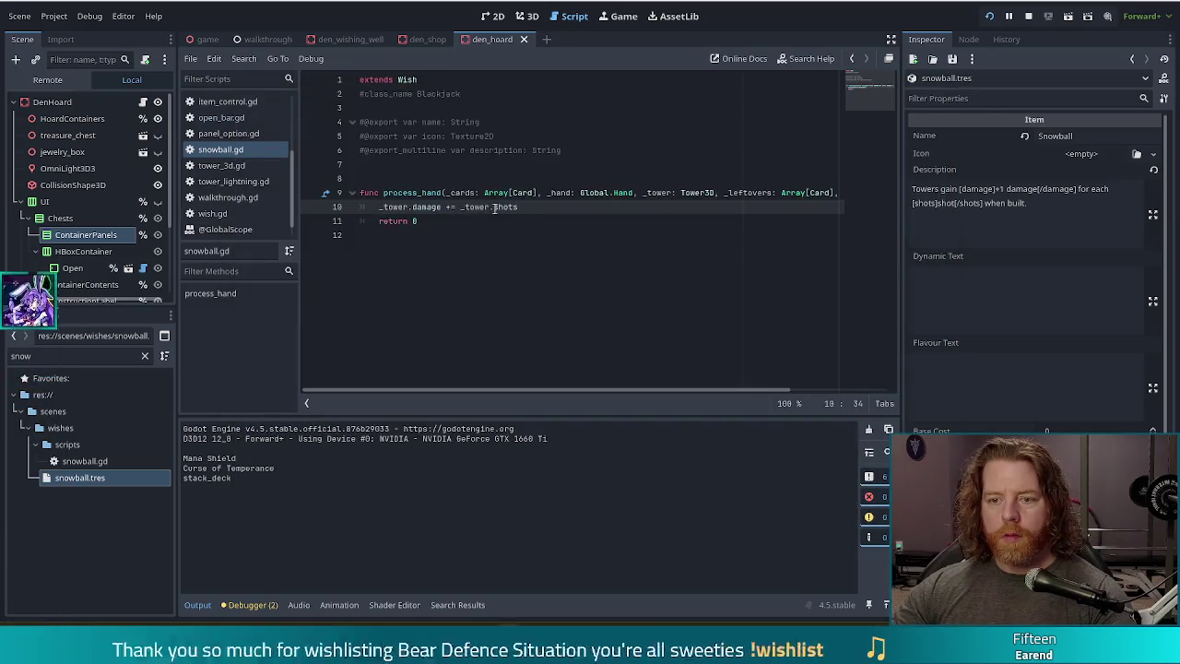
key("Return")
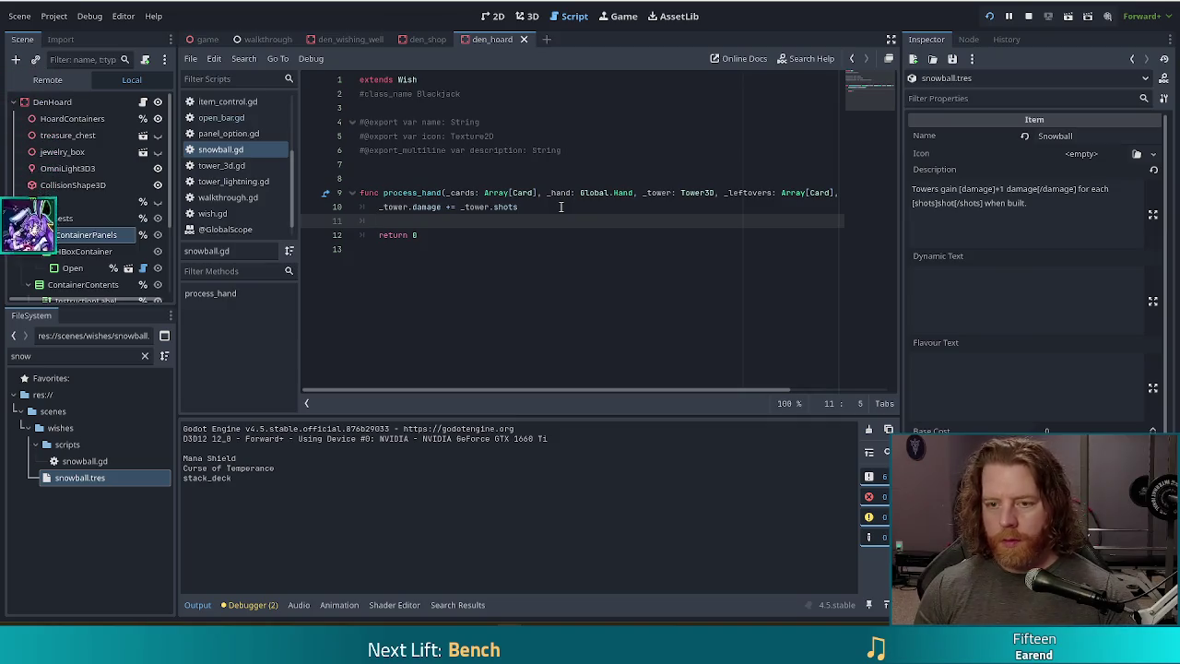
type("_tower.add_effect(")
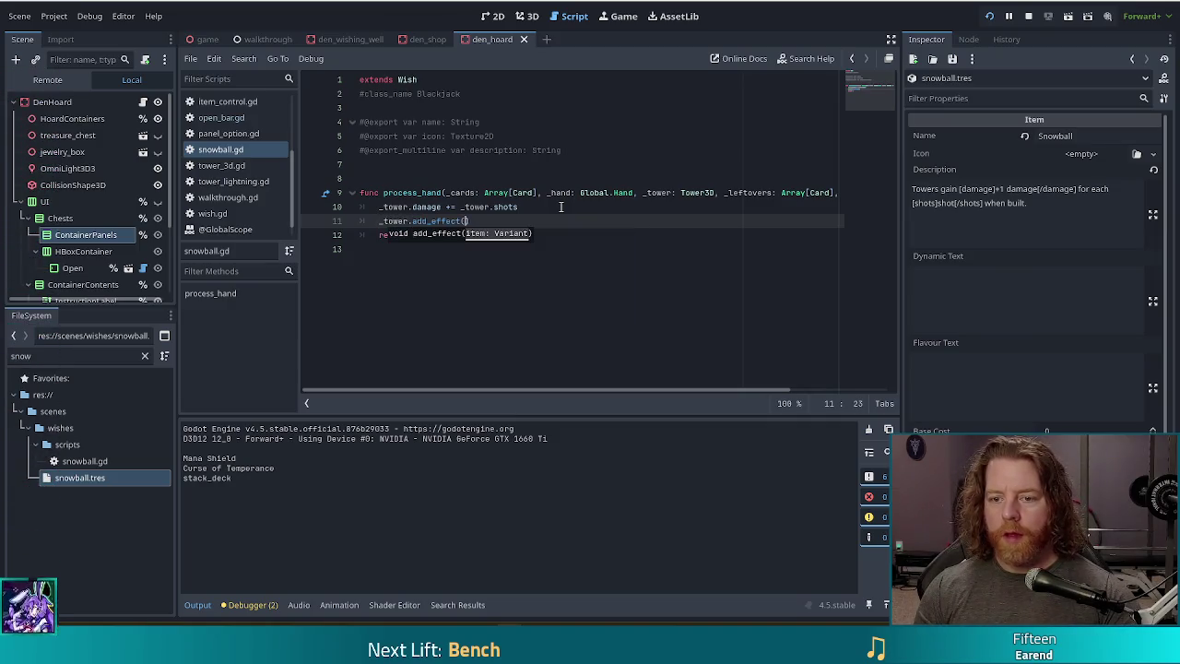
left_click(543, 206)
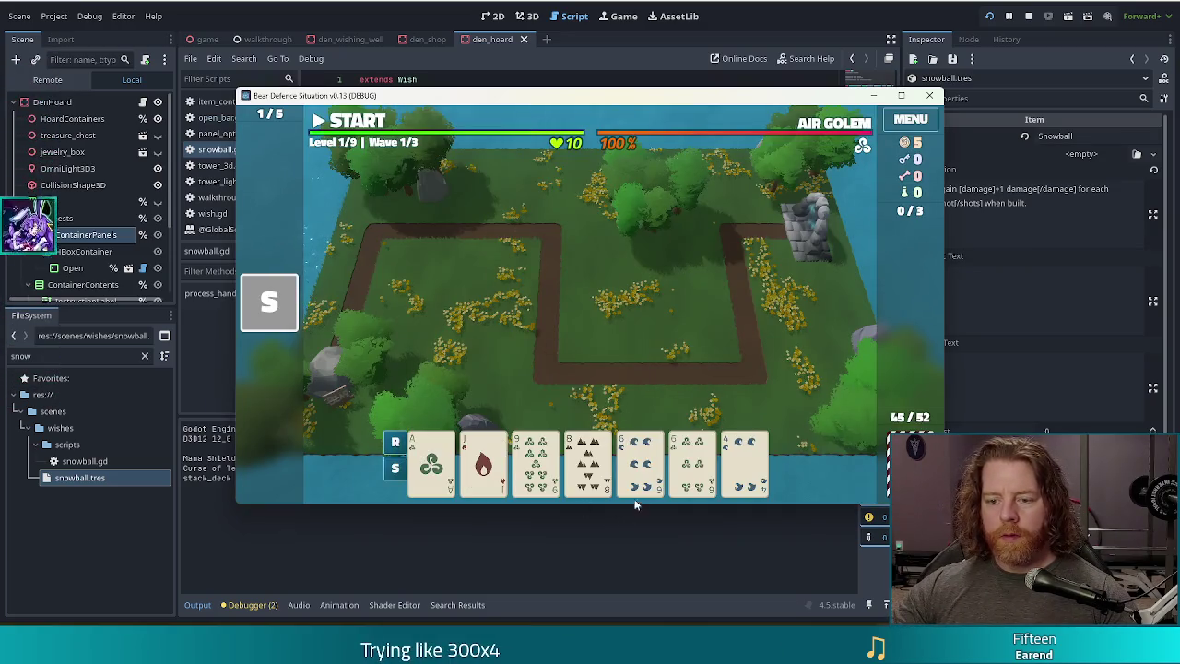
- Select the 6 of Water and 6 of Wind as a pair to check the Ballista's damage
left_click(640, 456)
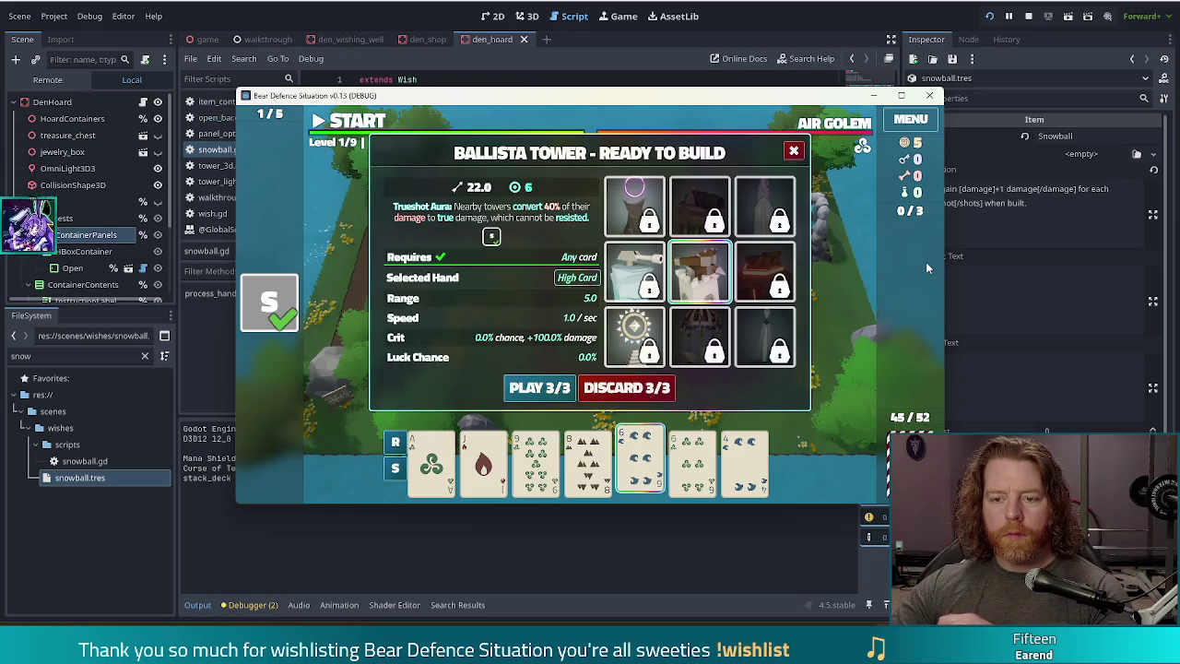
left_click(693, 461)
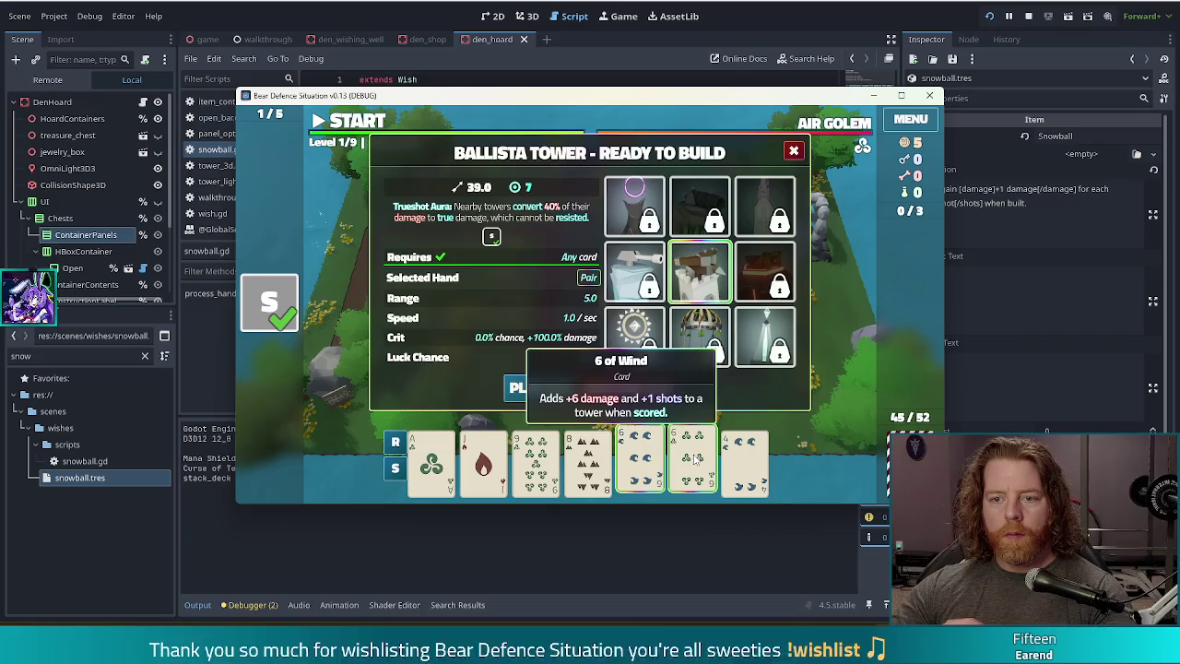
left_click(641, 461)
left_click(690, 466)
left_click(690, 466)
left_click(634, 466)
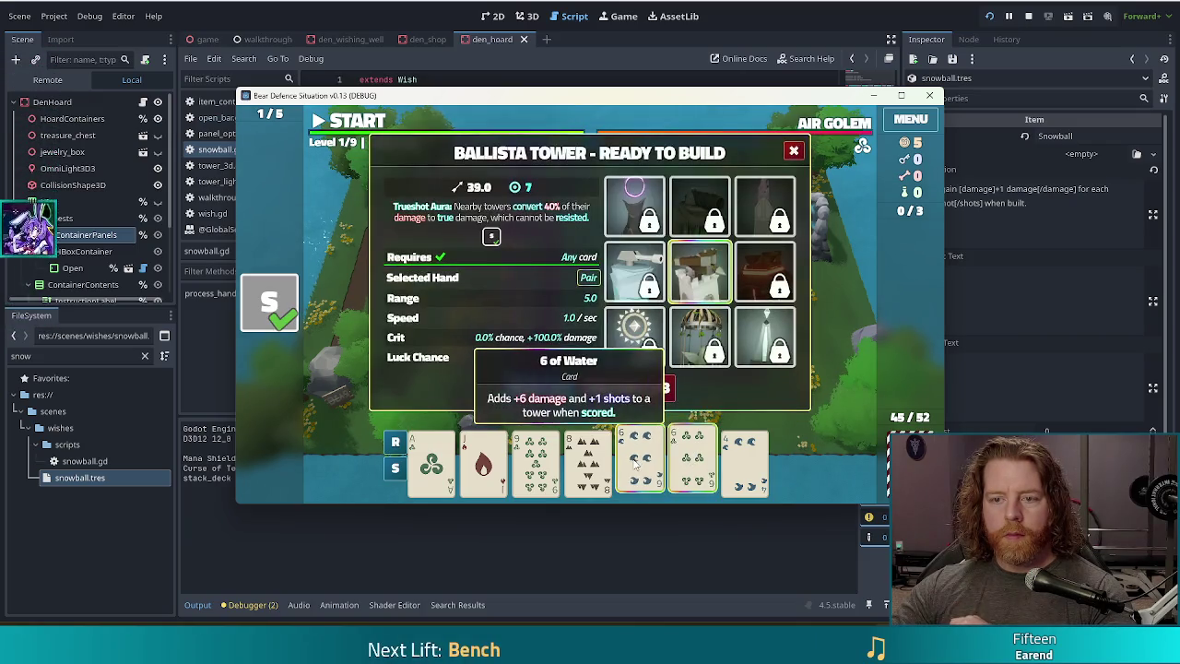
left_click(636, 466)
left_click(693, 466)
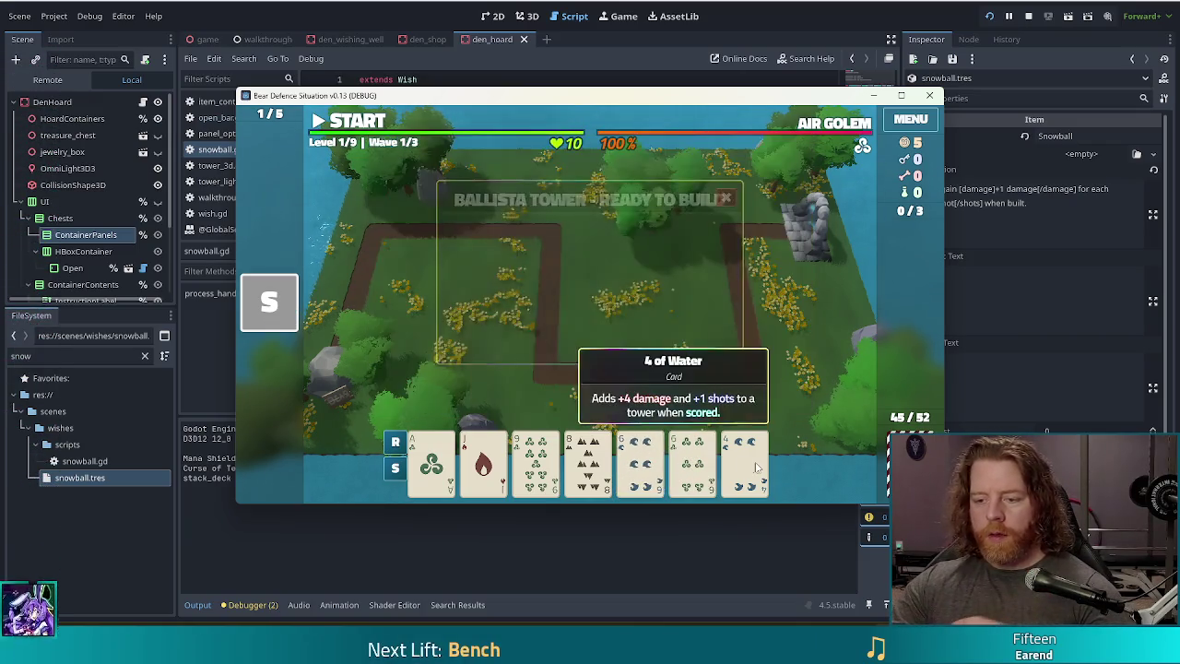
- Compare with the 4 of Water and Jack of Fire alone, reselect the sixes, then open the console
left_click(751, 465)
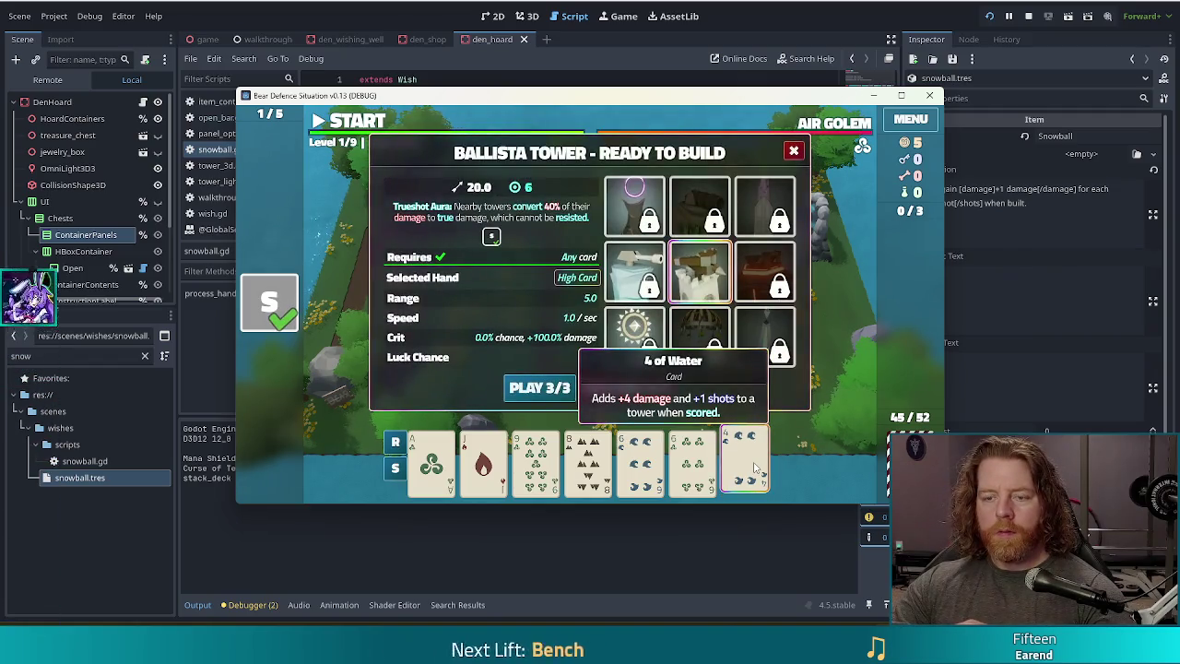
left_click(751, 465)
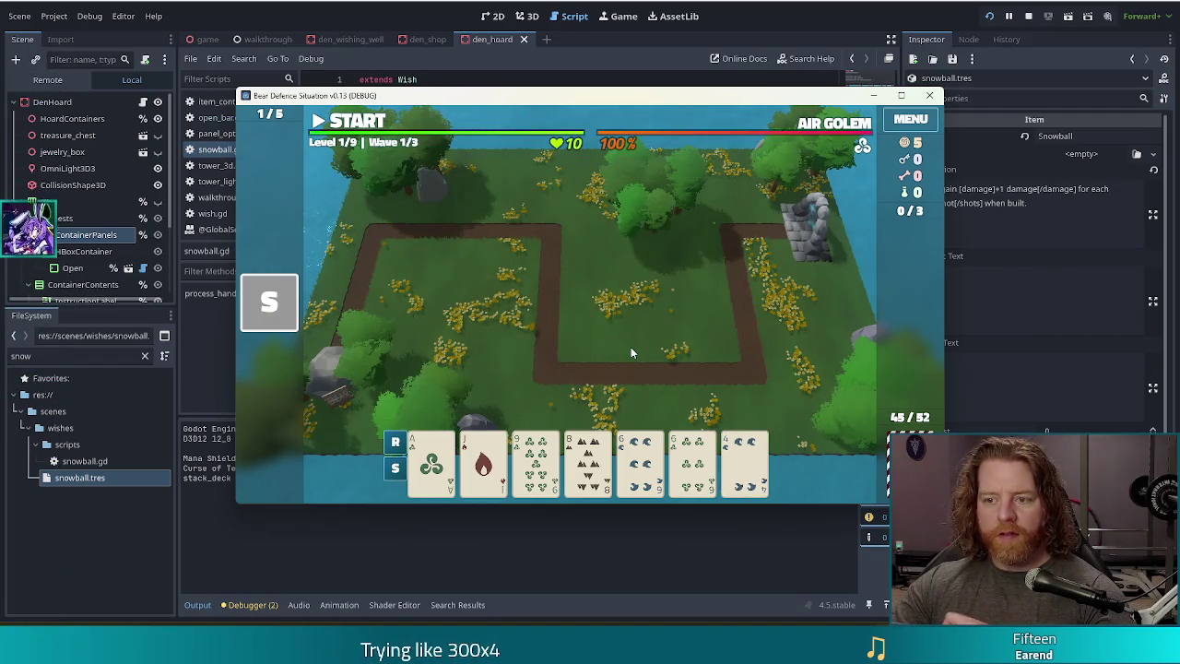
mouse_move(269, 302)
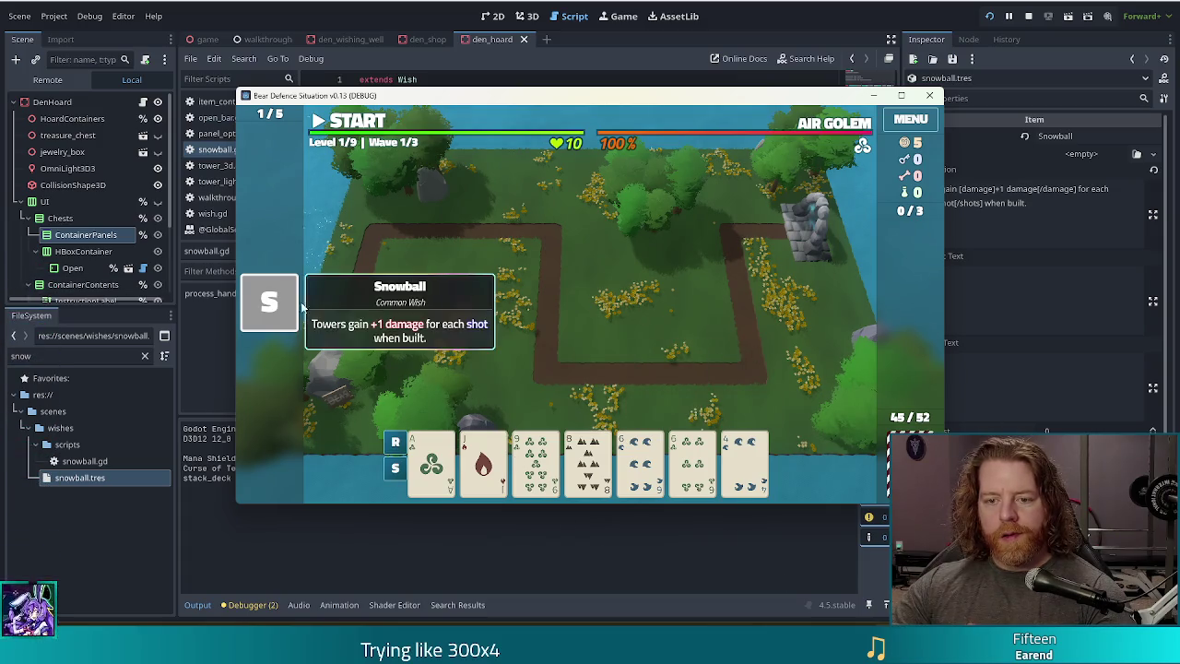
left_click(483, 465)
left_click(483, 466)
left_click(627, 465)
left_click(693, 464)
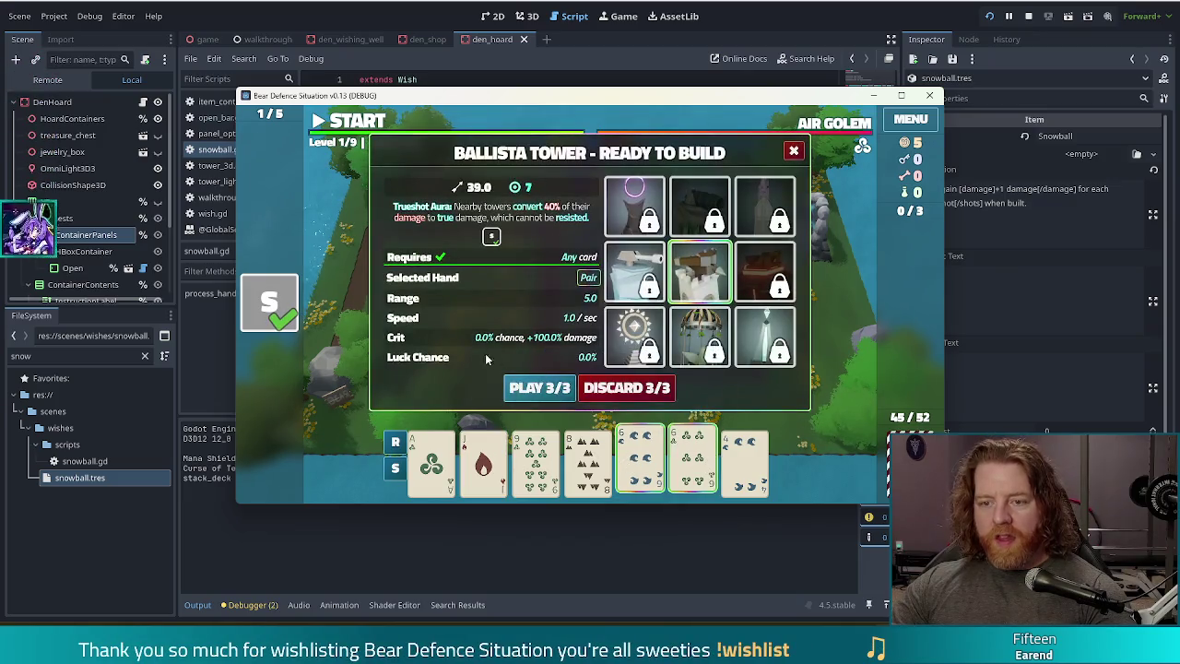
left_click(640, 461)
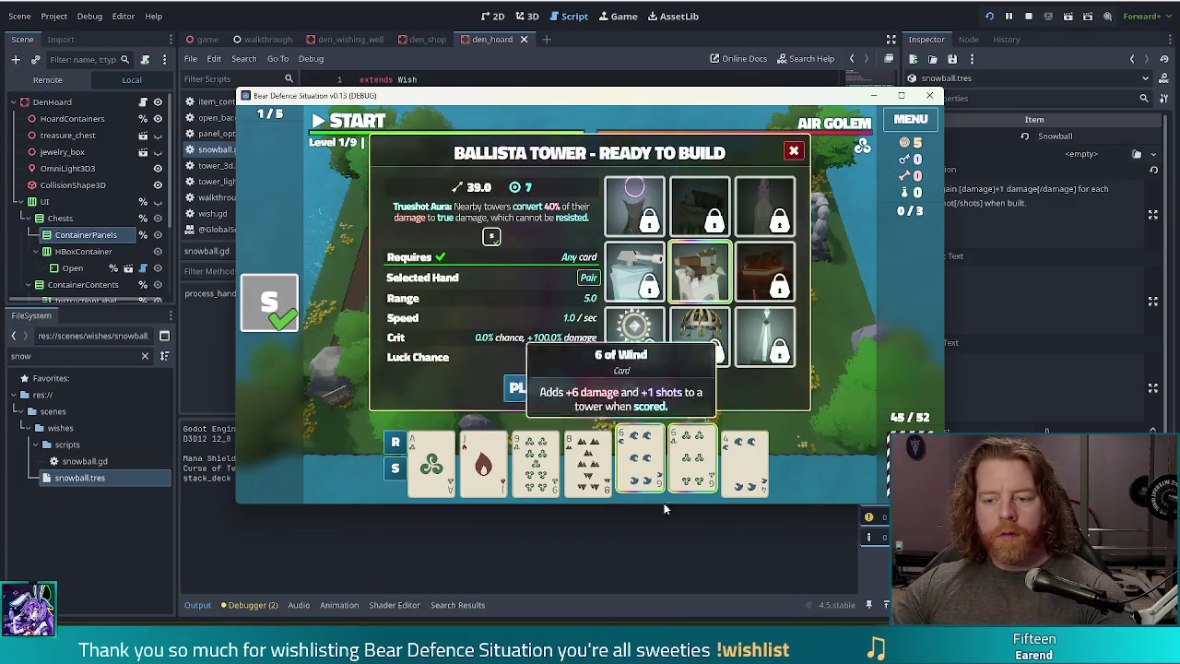
left_click(687, 469)
key("grave")
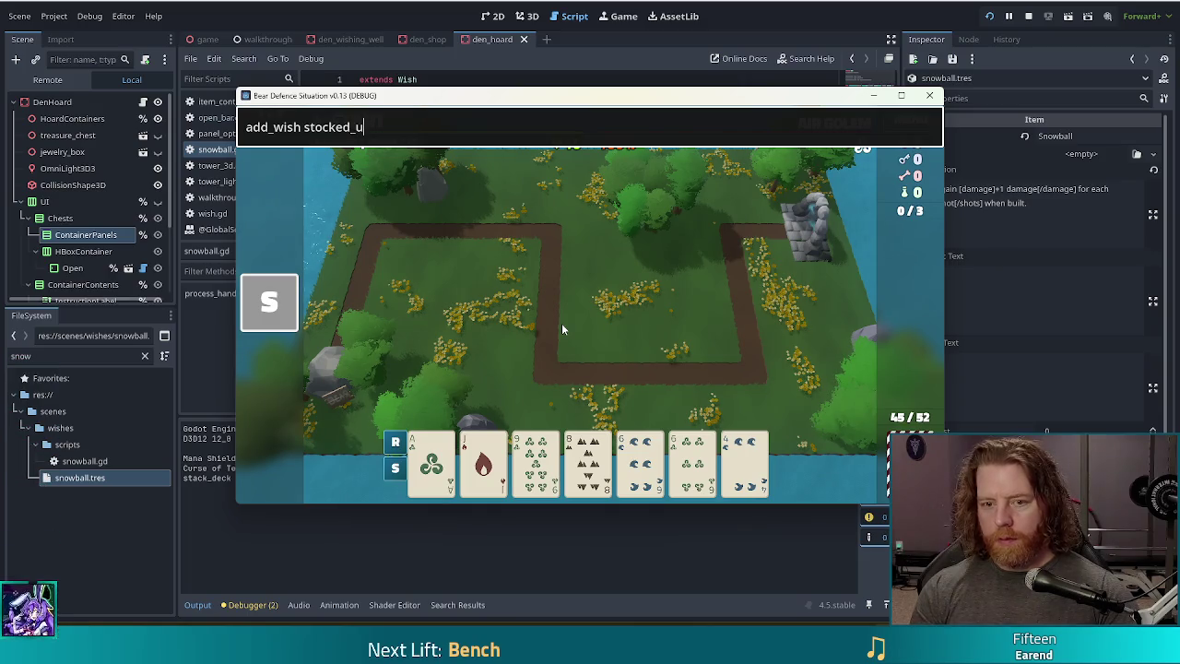
- Grant the Stocked Up wish from the debug console
type("p")
key("Return")
key("grave")
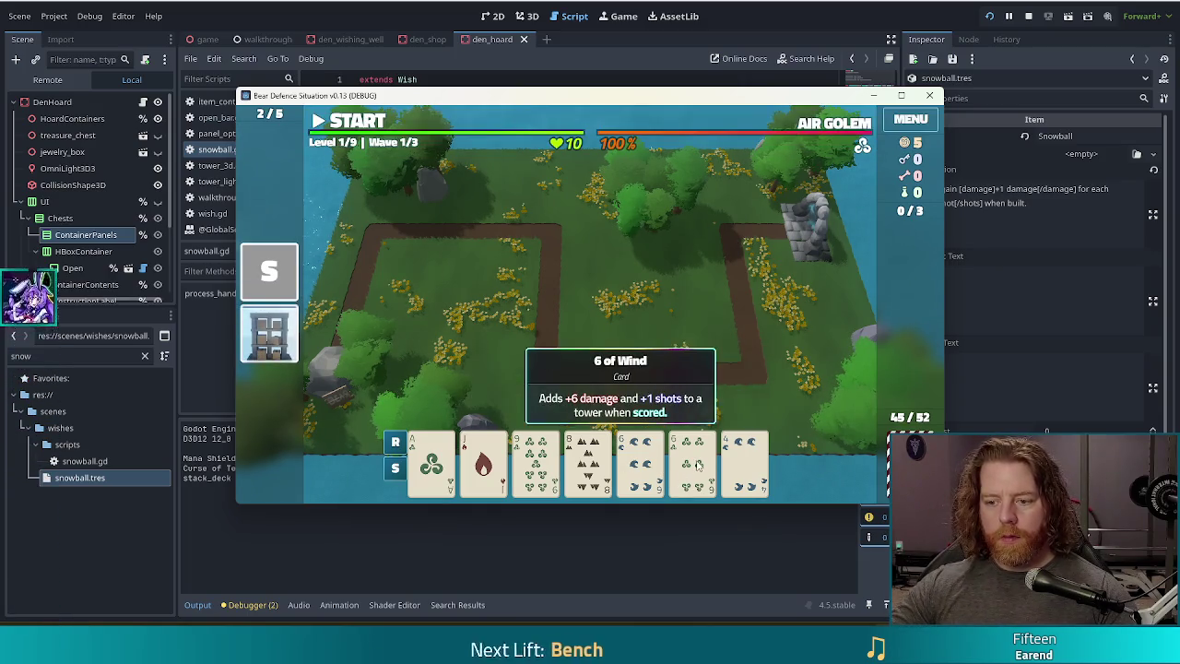
- Reorder the Stocked Up and Snowball wishes while checking the 6 of Wind Ballista build
left_click(698, 465)
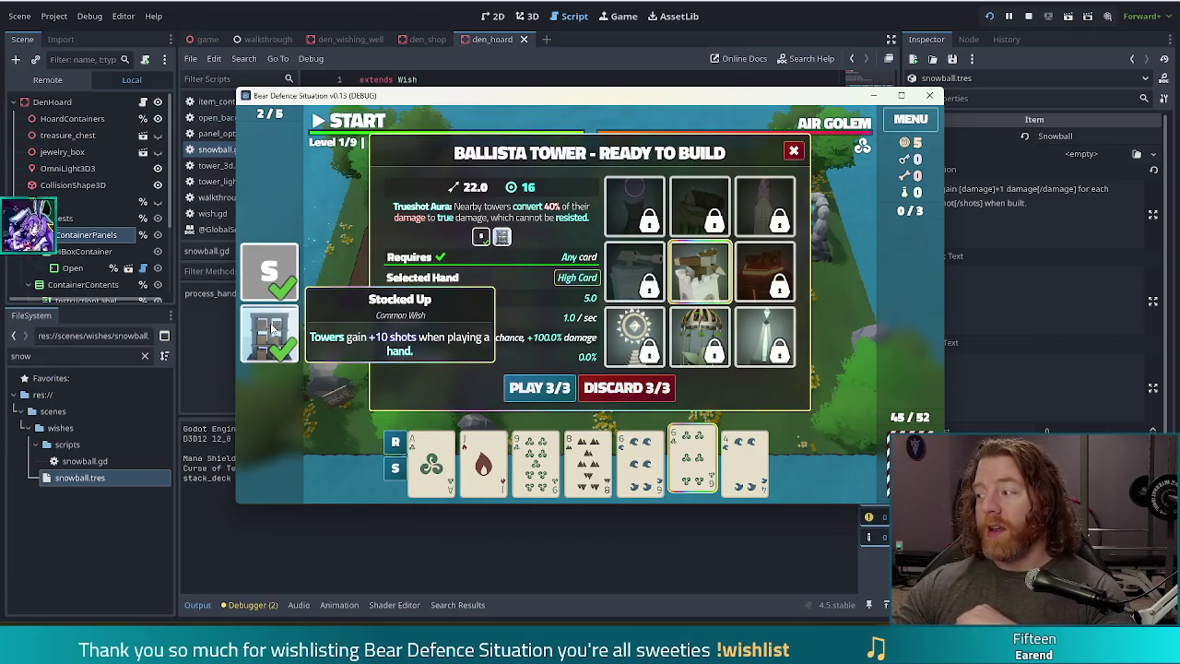
left_click(713, 461)
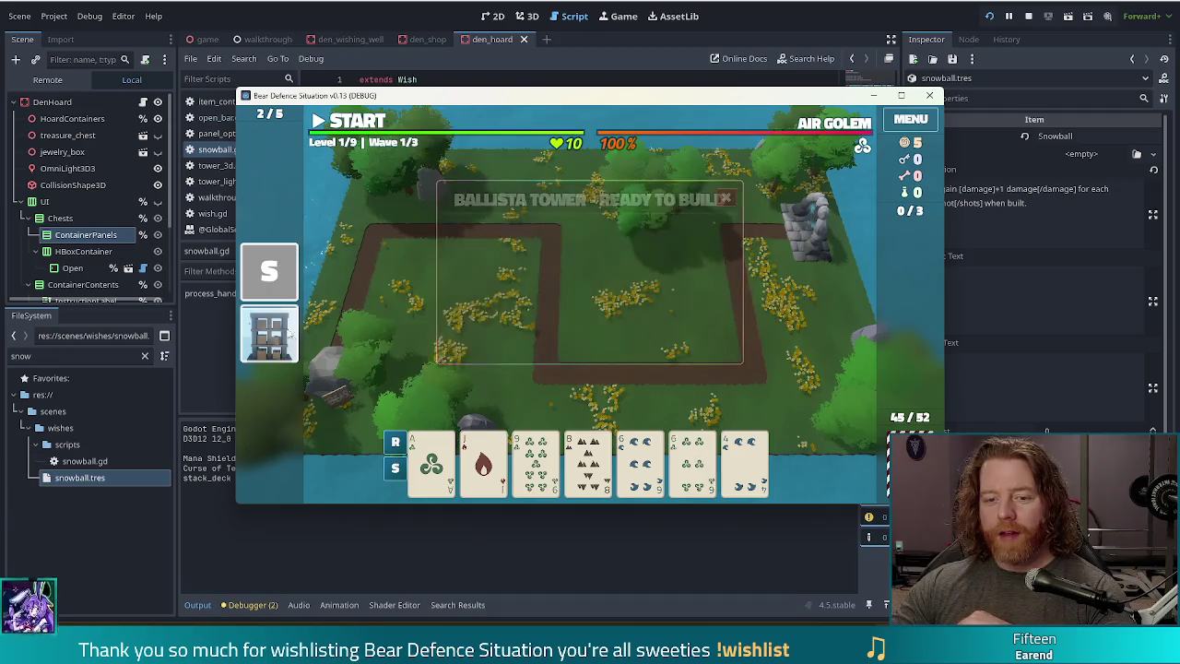
left_click_drag(269, 330, 273, 263)
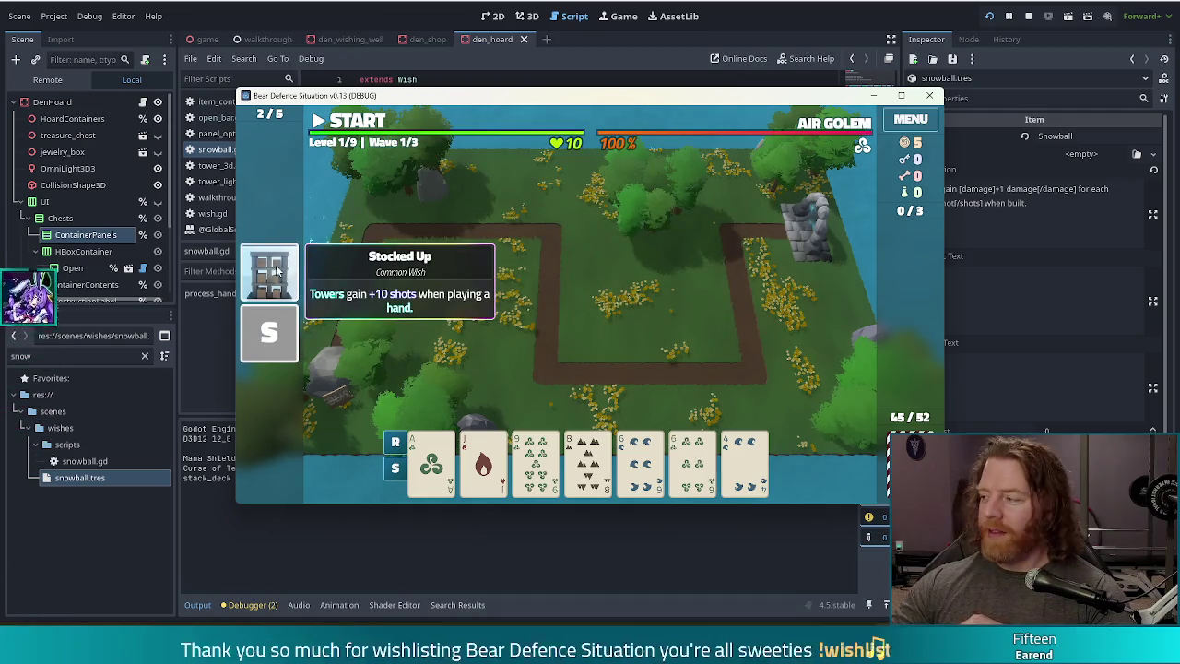
left_click(693, 461)
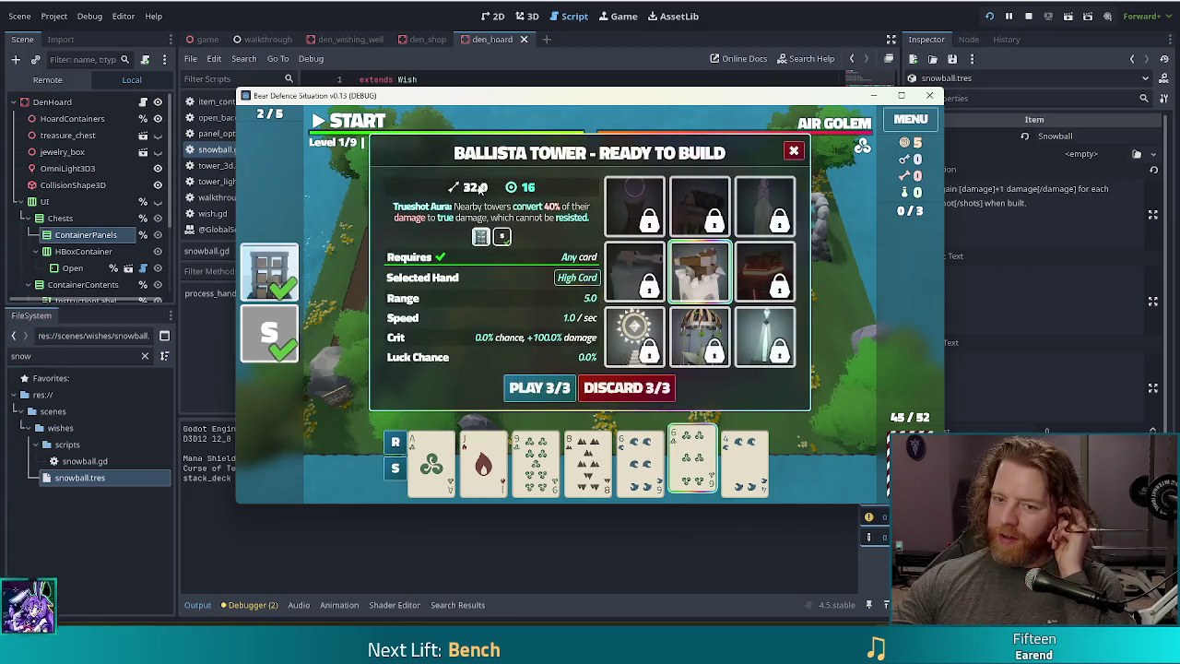
left_click_drag(269, 334, 269, 269)
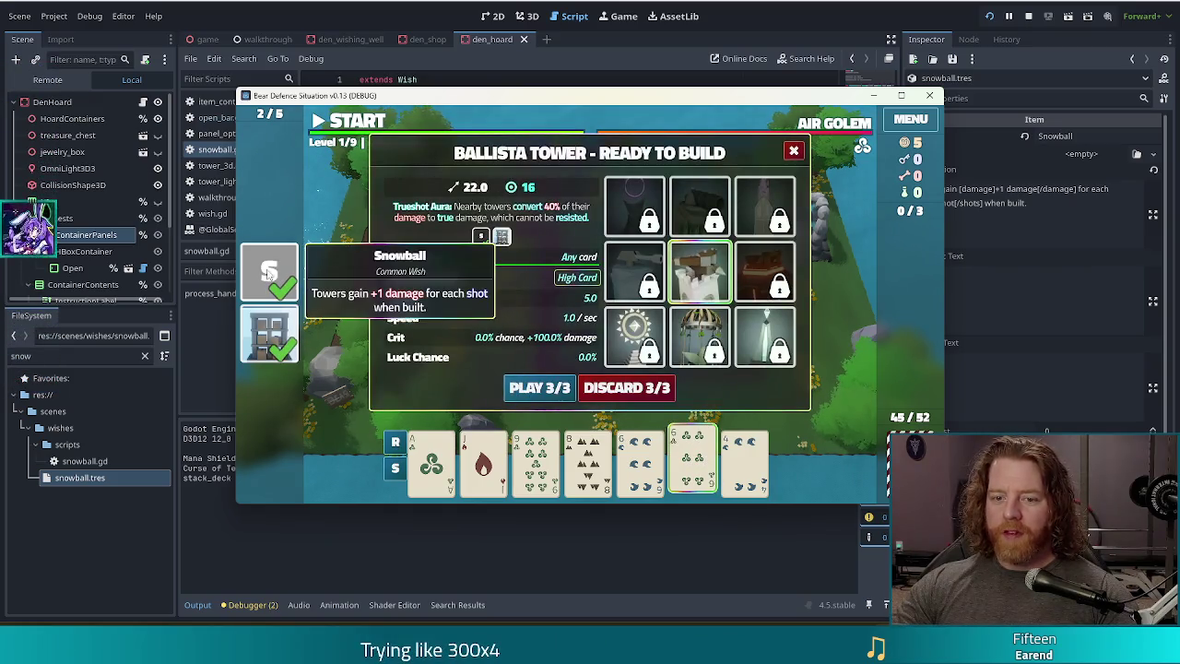
left_click_drag(274, 287, 269, 334)
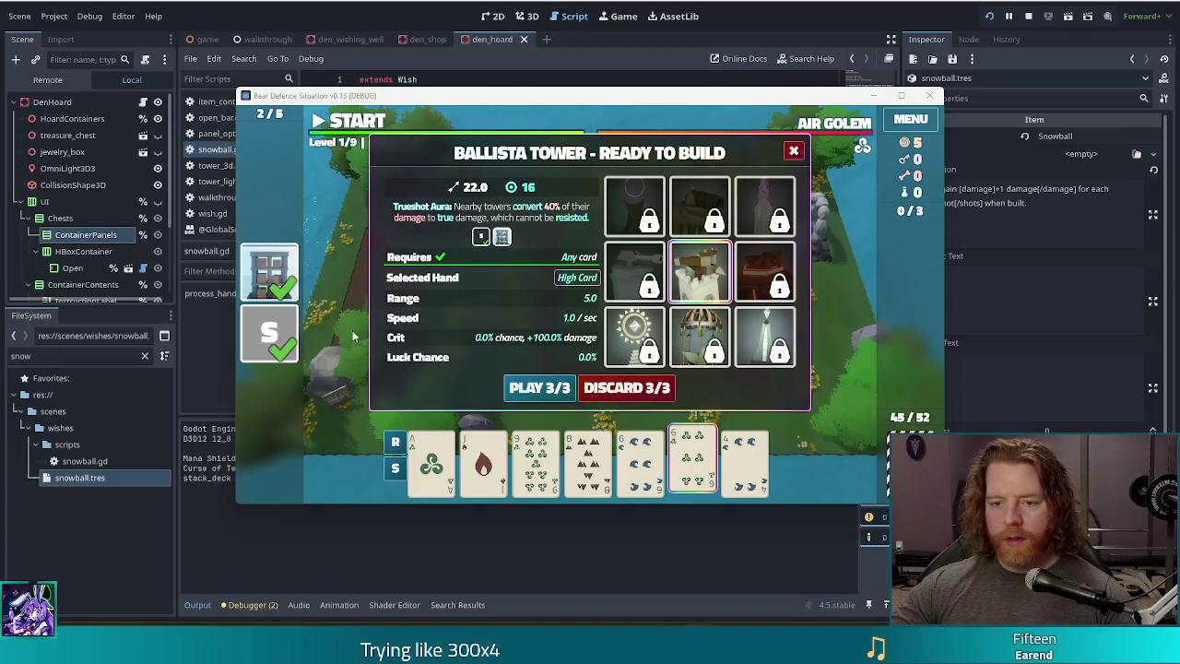
mouse_move(269, 331)
left_mouse_down()
mouse_move(267, 389)
mouse_move(269, 332)
left_mouse_up()
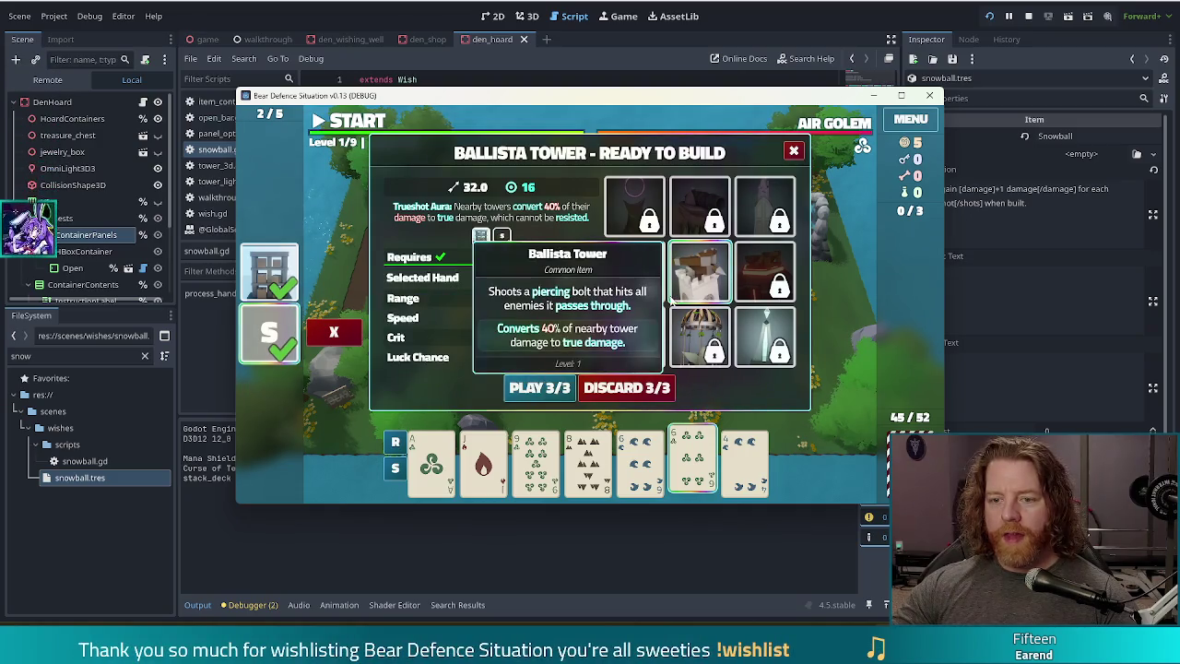
mouse_move(700, 272)
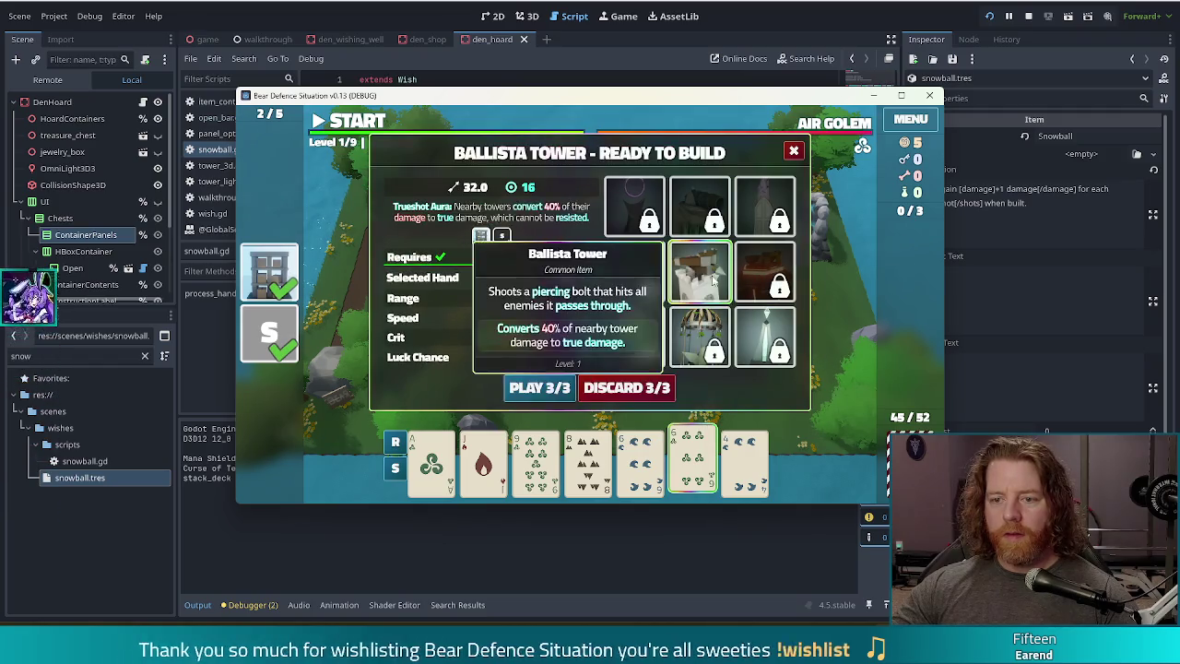
- Build the Ballista Tower on the map, pause the game, and stop the test run
left_click(540, 388)
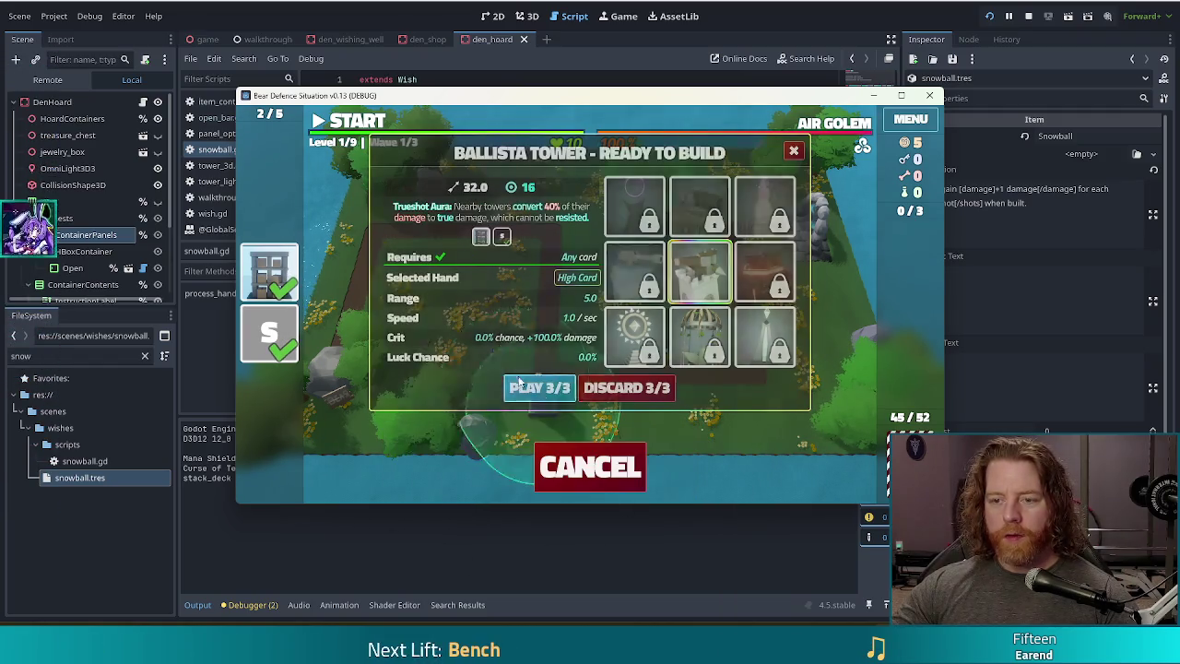
left_click(680, 334)
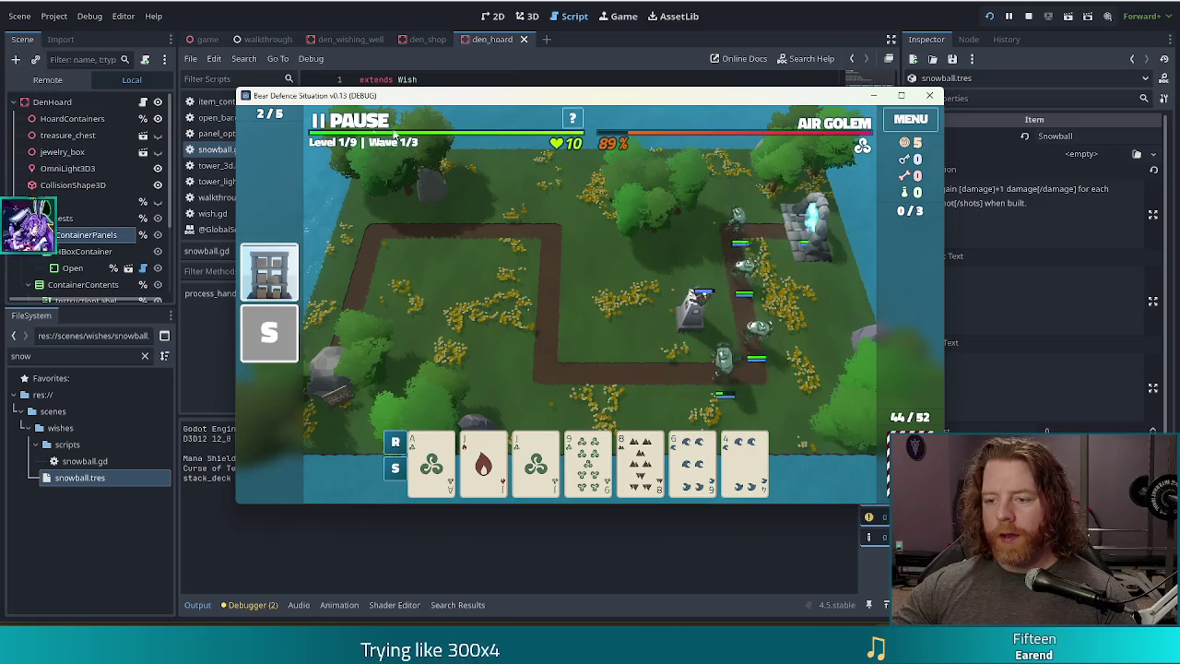
left_click(350, 123)
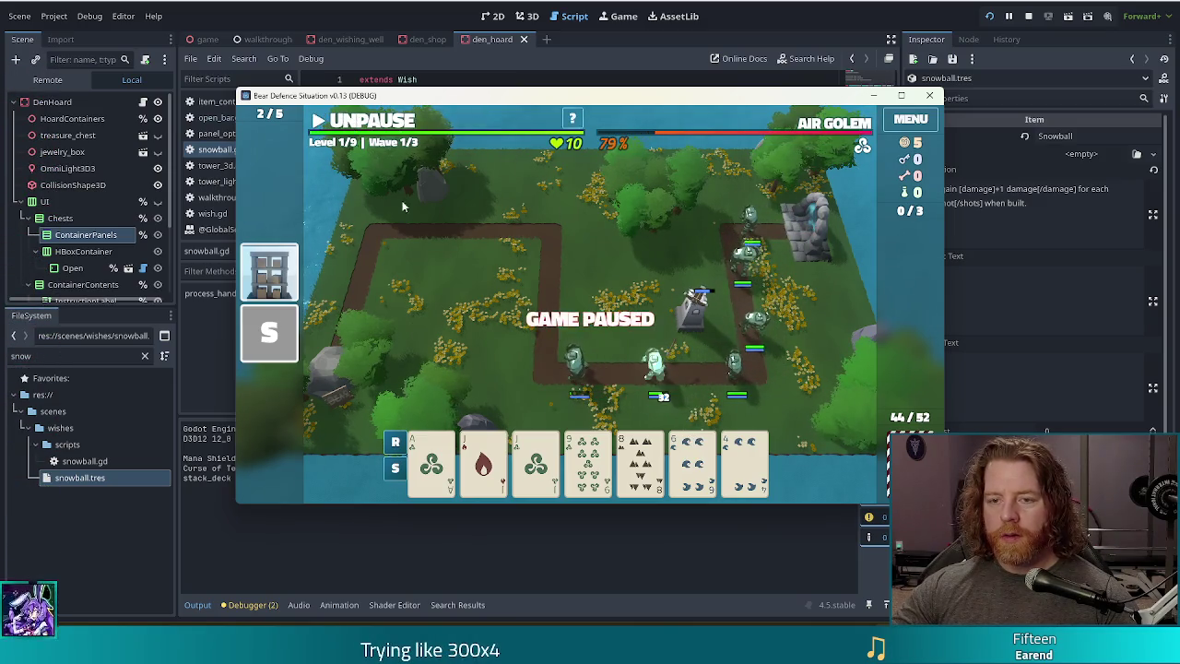
left_click(1027, 17)
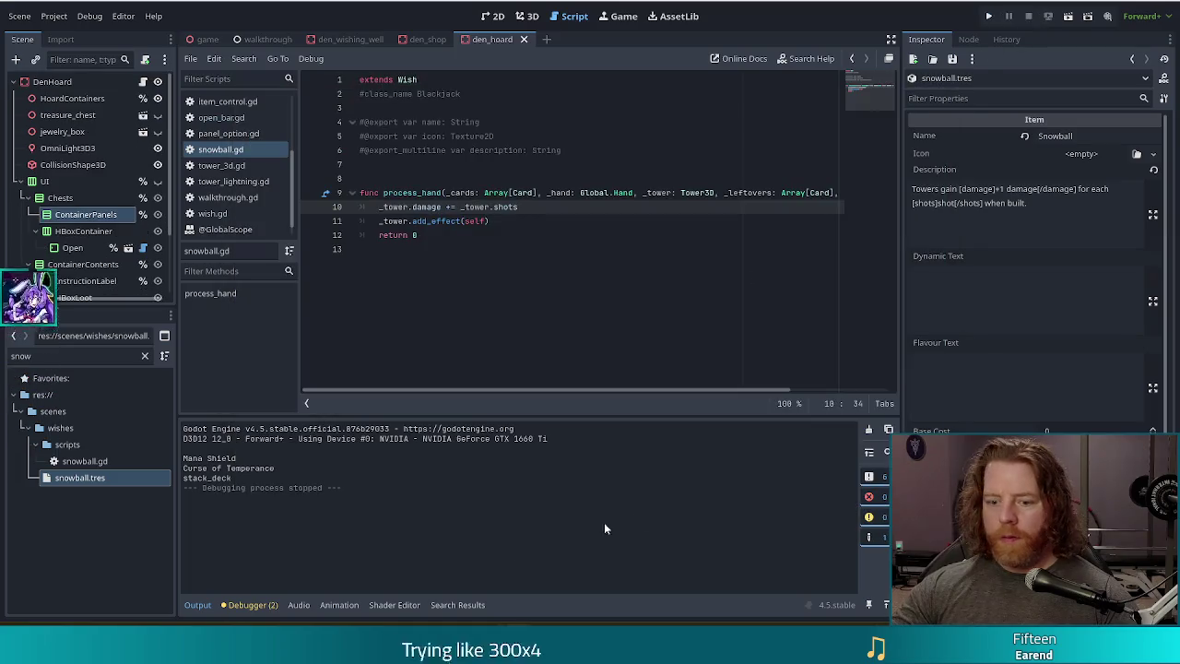
- Switch from Godot to the Blender window showing the cardboard box scene
key("alt+Tab")
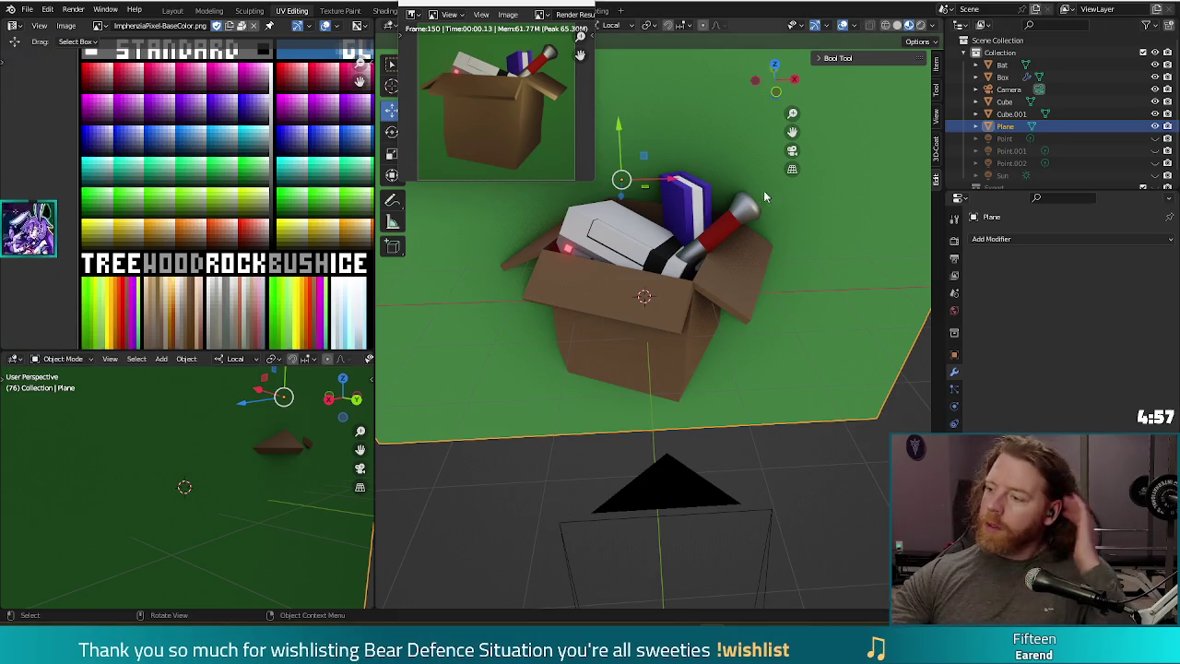
- Close the render preview and save the scene as a new file named snowball.blend
left_click(576, 5)
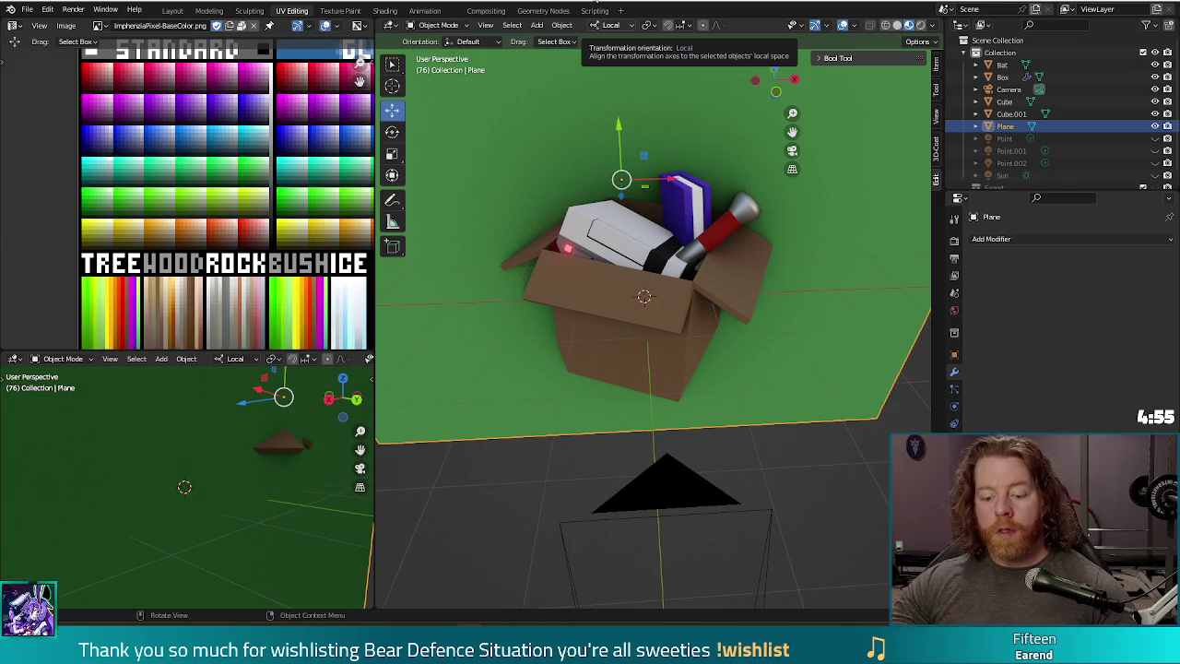
key("ctrl+shift+s")
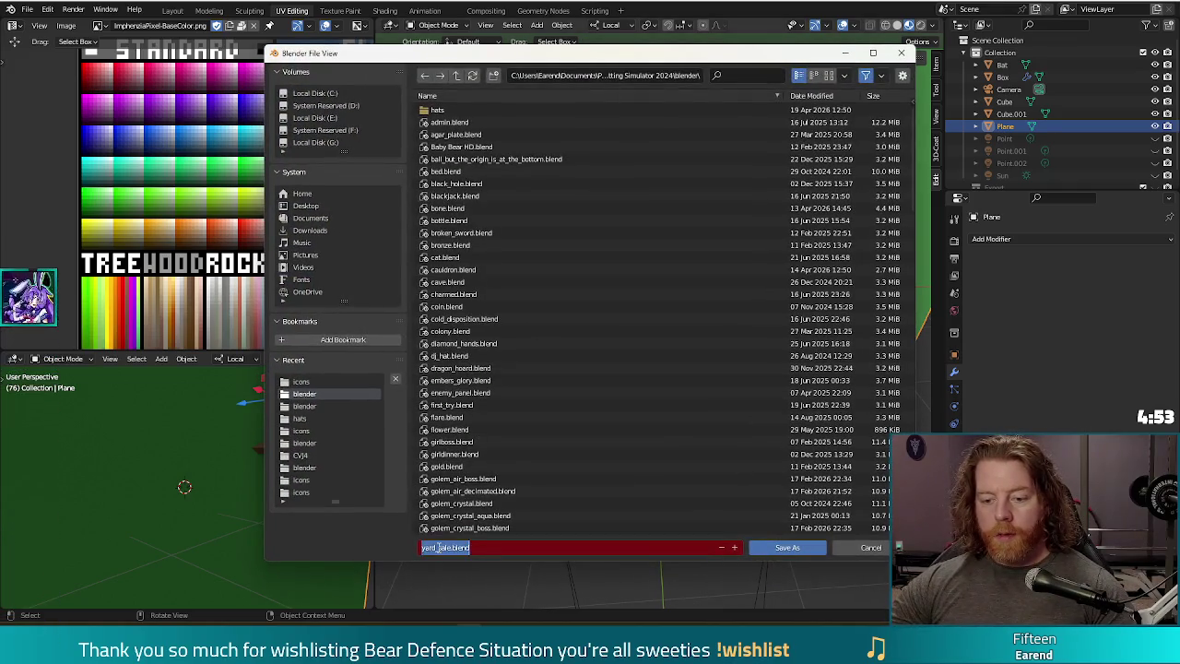
key("BackSpace")
type("_")
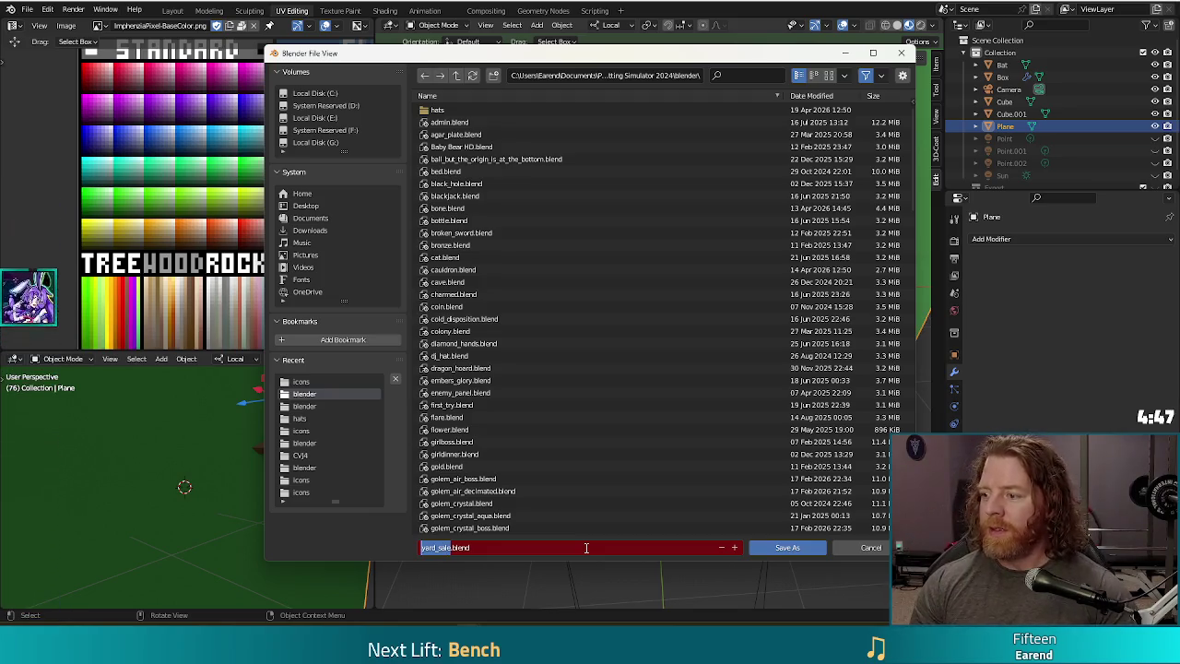
type("snowball")
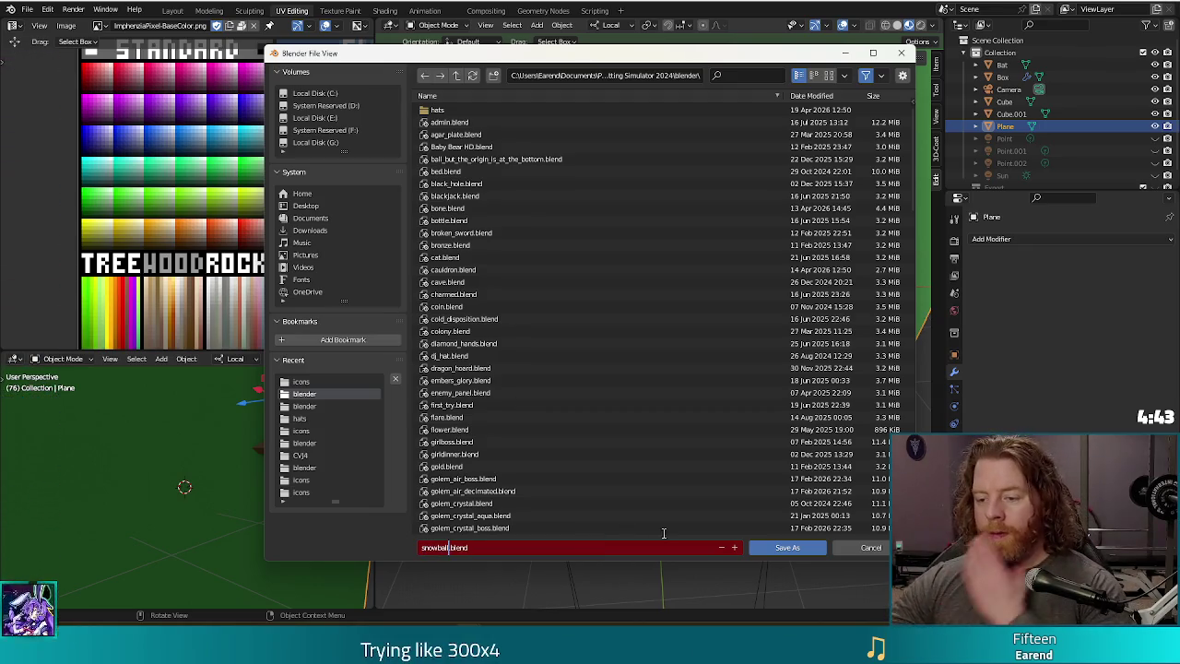
left_click(788, 547)
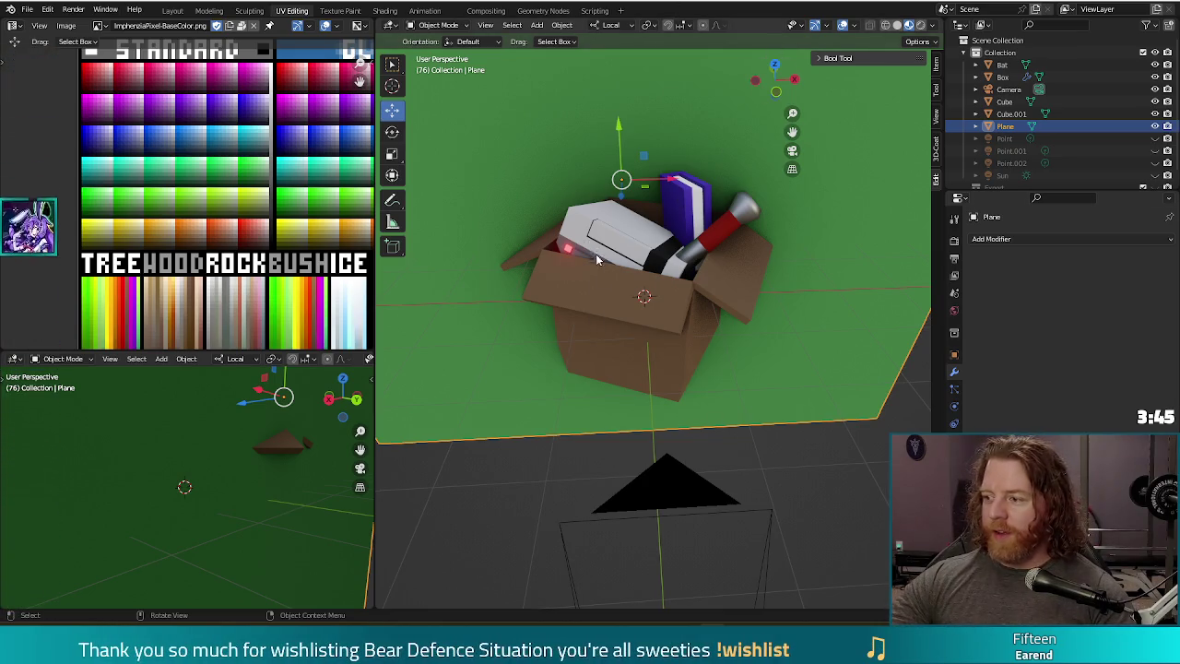
- Deselect everything in the scene and save the file
scroll(599, 263, "down", 1)
middle_click_drag(621, 288, 516, 299)
key("alt+a")
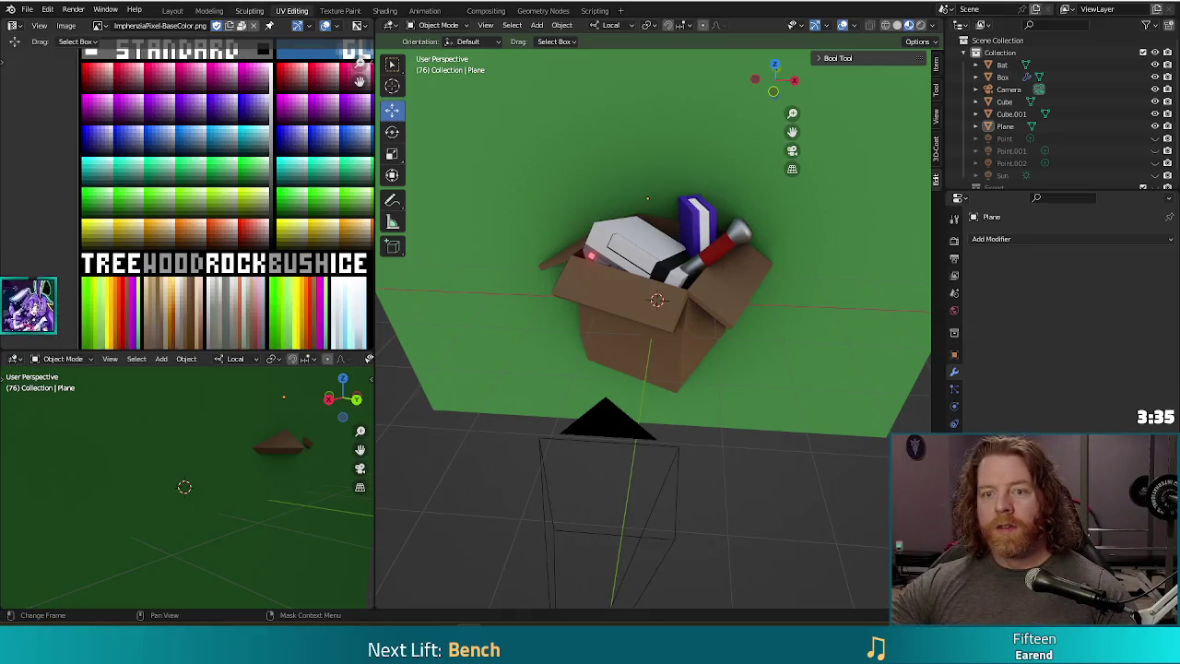
key("ctrl+s")
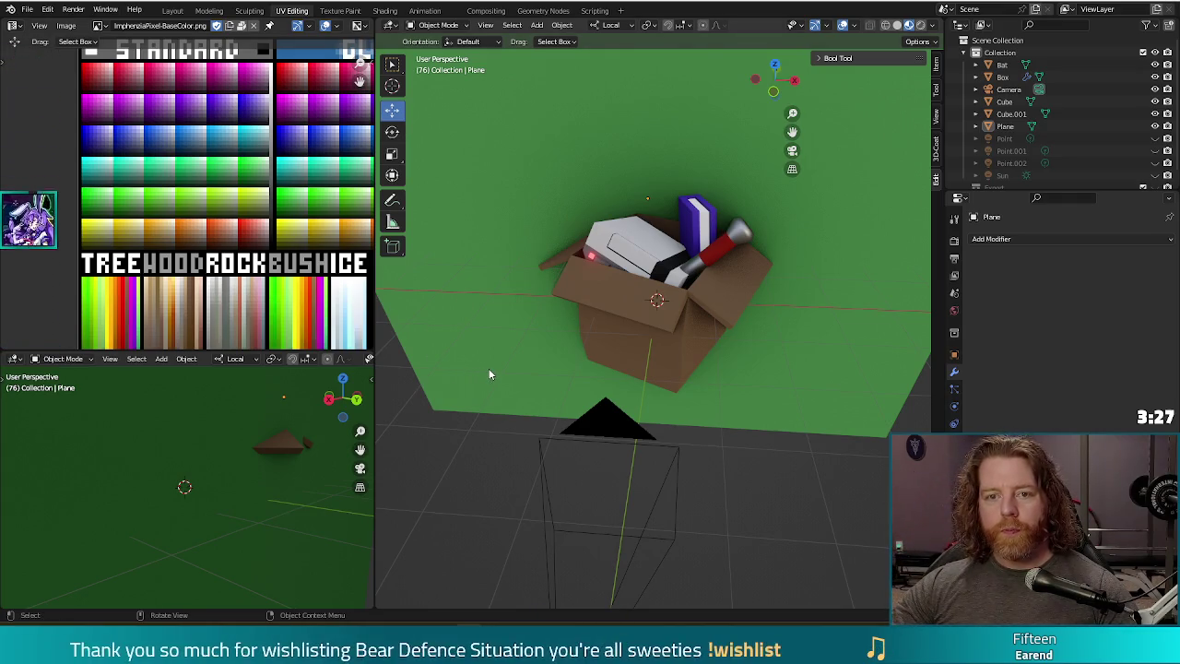
- Delete the cardboard box, purple cube and bat, then select the green ground plane for editing
left_click(655, 357)
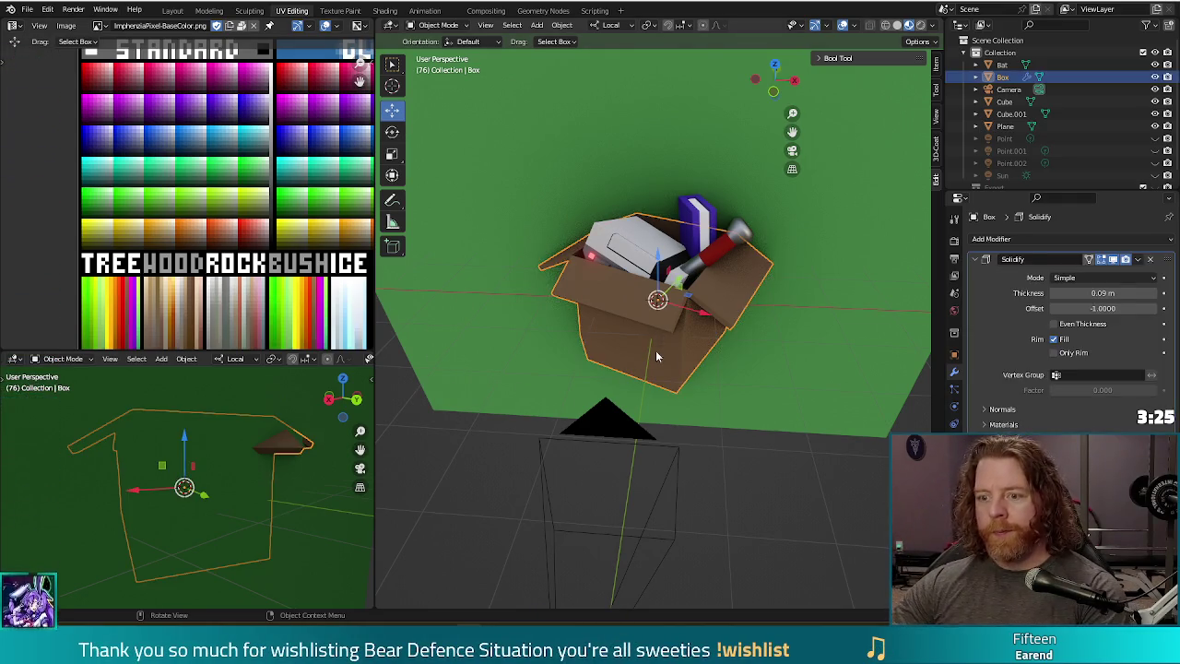
key("Delete")
left_click(698, 241)
key("Delete")
left_click(691, 267)
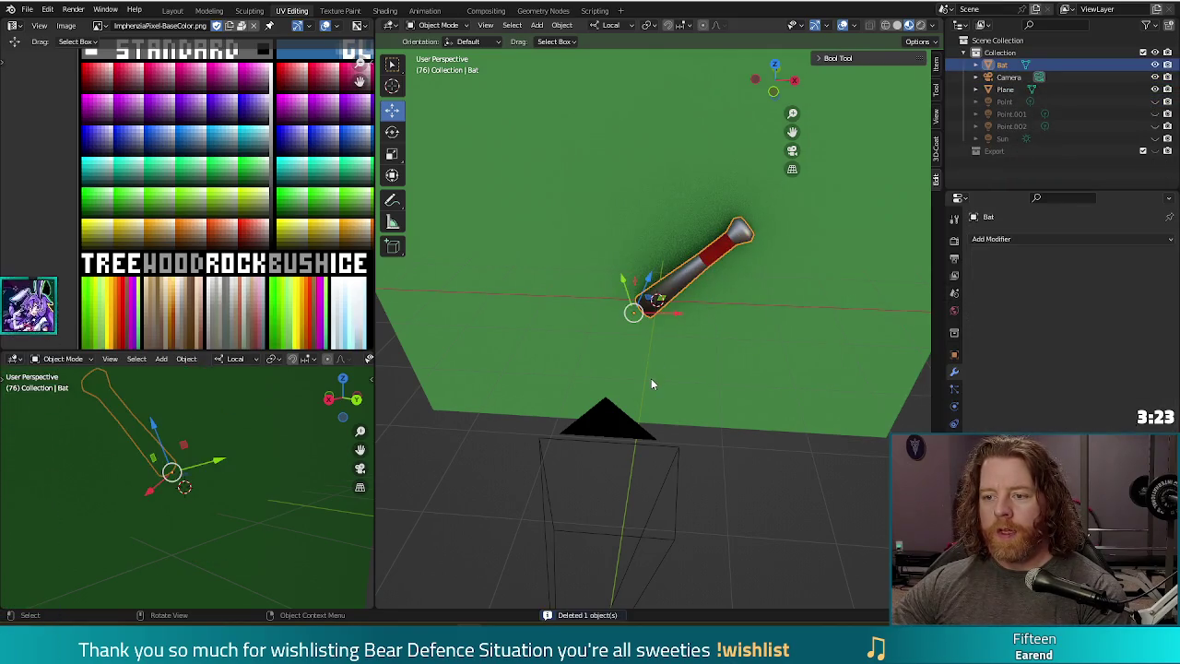
key("Delete")
mouse_move(746, 457)
middle_mouse_down()
mouse_move(765, 421)
mouse_move(756, 251)
middle_mouse_up()
left_click(751, 225)
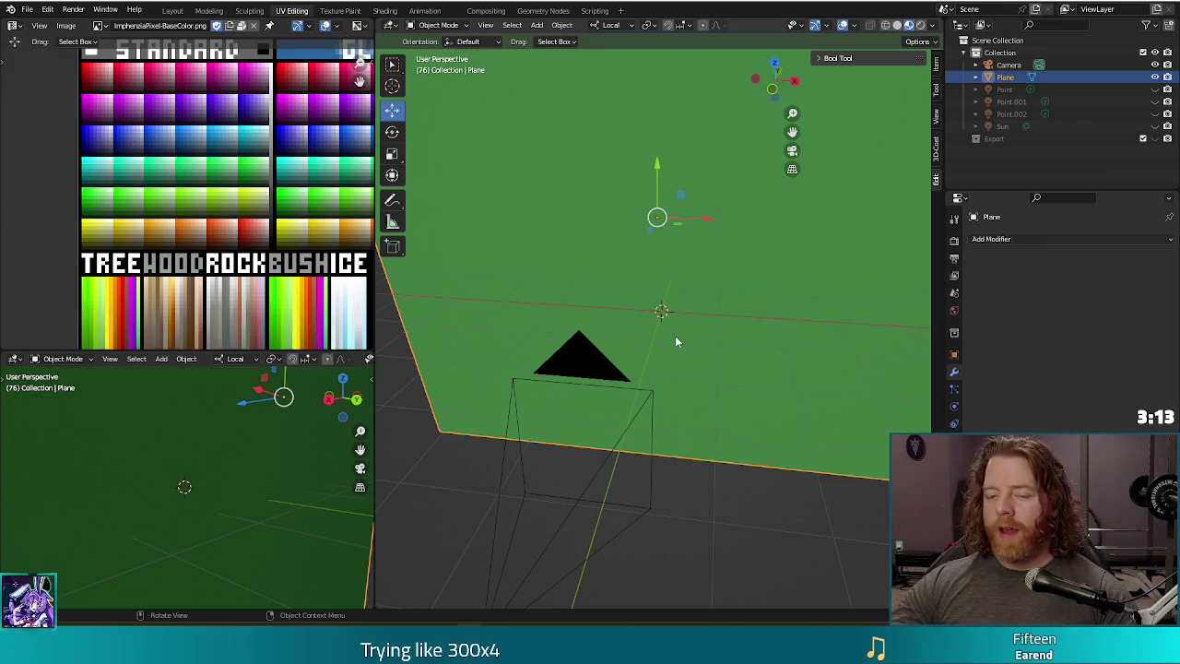
key("Tab")
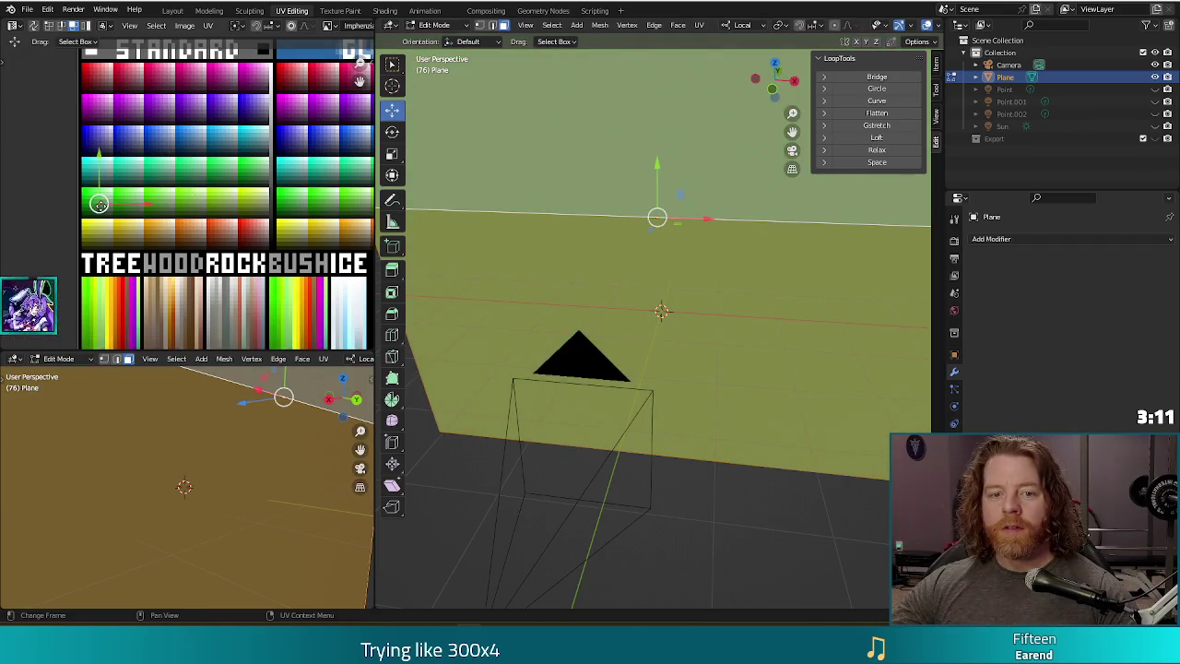
- Move the ground plane's UVs onto a light blue palette swatch and return to Object Mode
key("g")
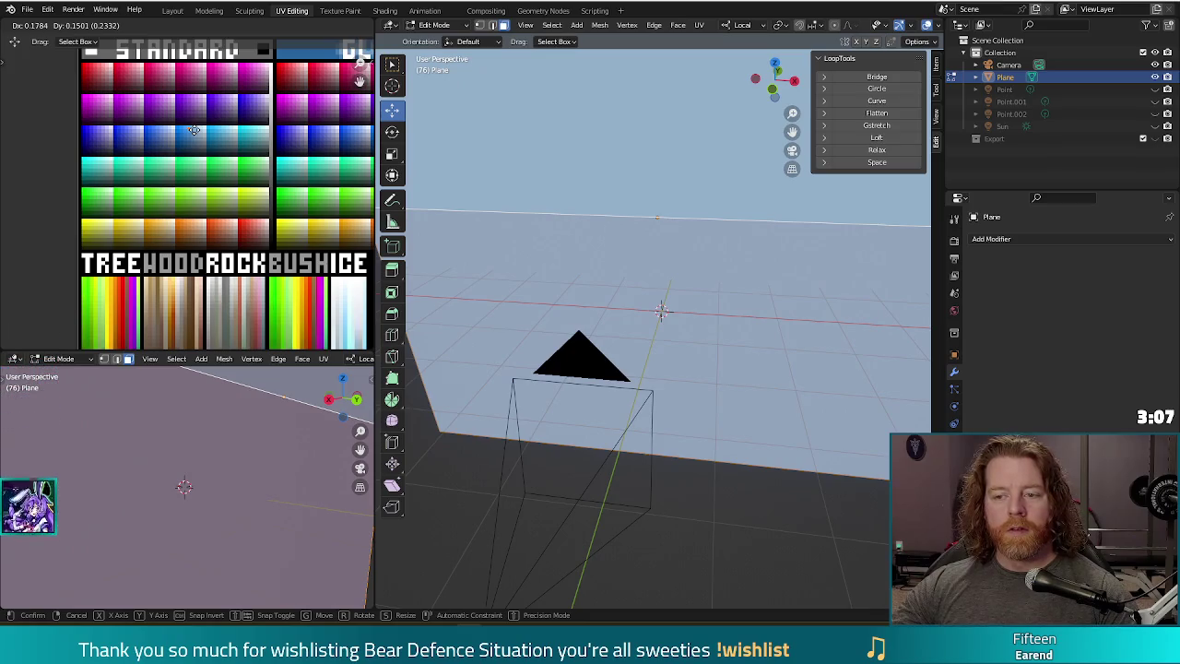
left_click(194, 130)
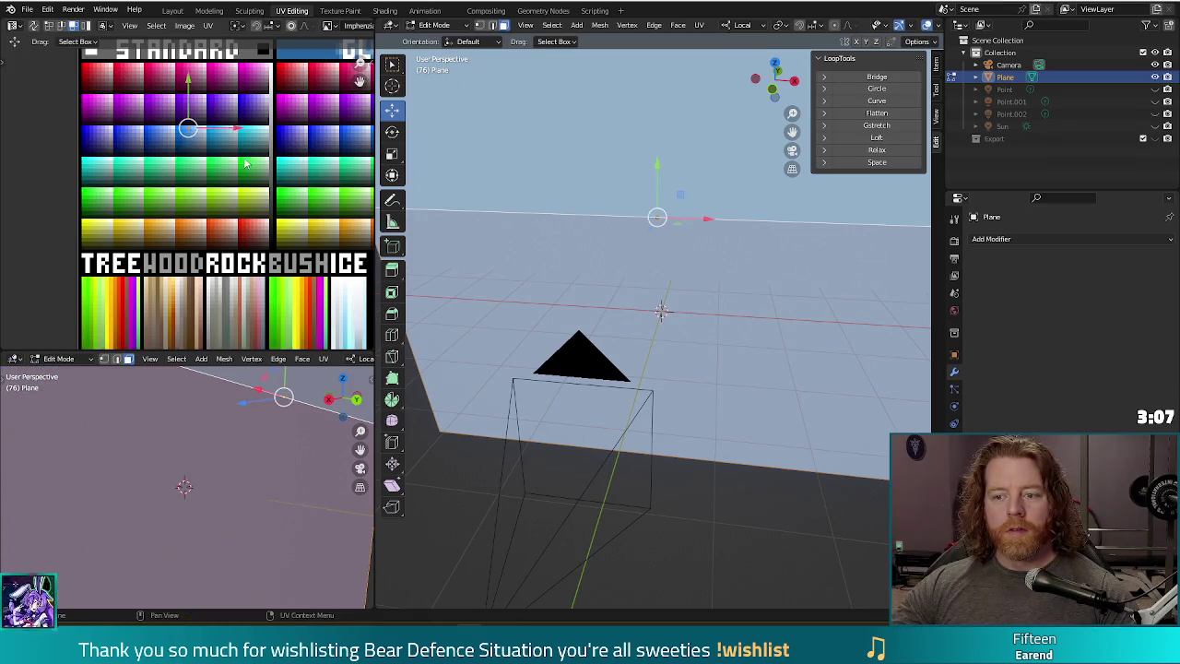
scroll(739, 510, "down", 2)
scroll(728, 484, "down", 2)
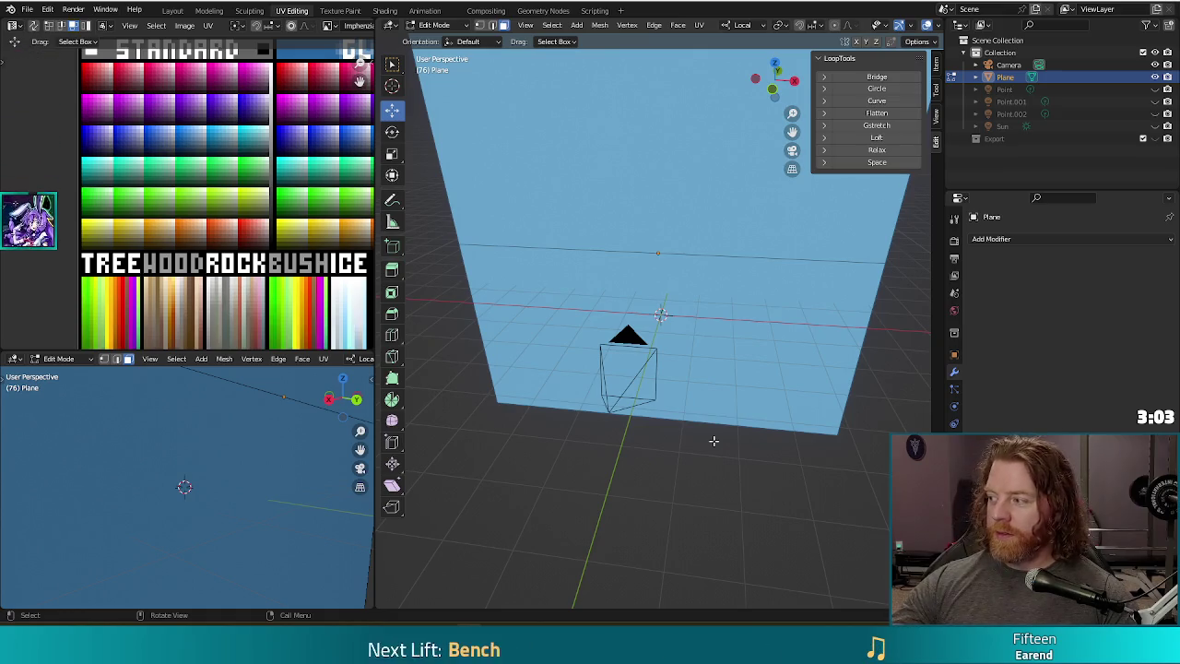
middle_click_drag(687, 451, 681, 444)
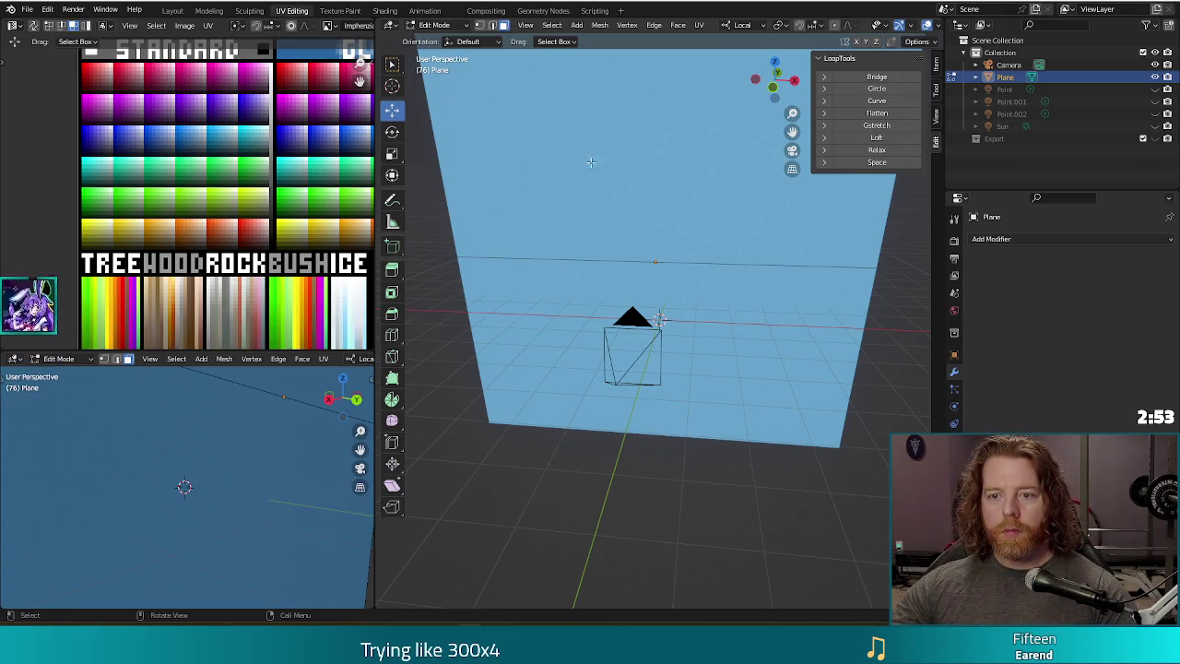
key("Tab")
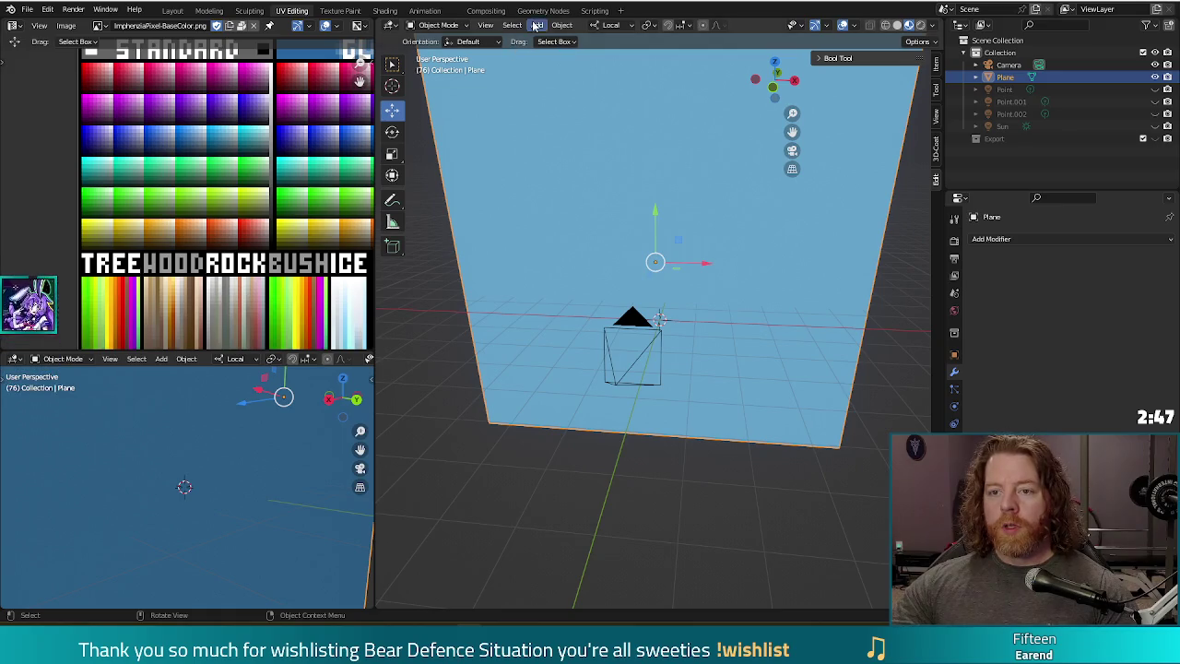
- Add a UV sphere at the scene origin, then select the camera
left_click(535, 26)
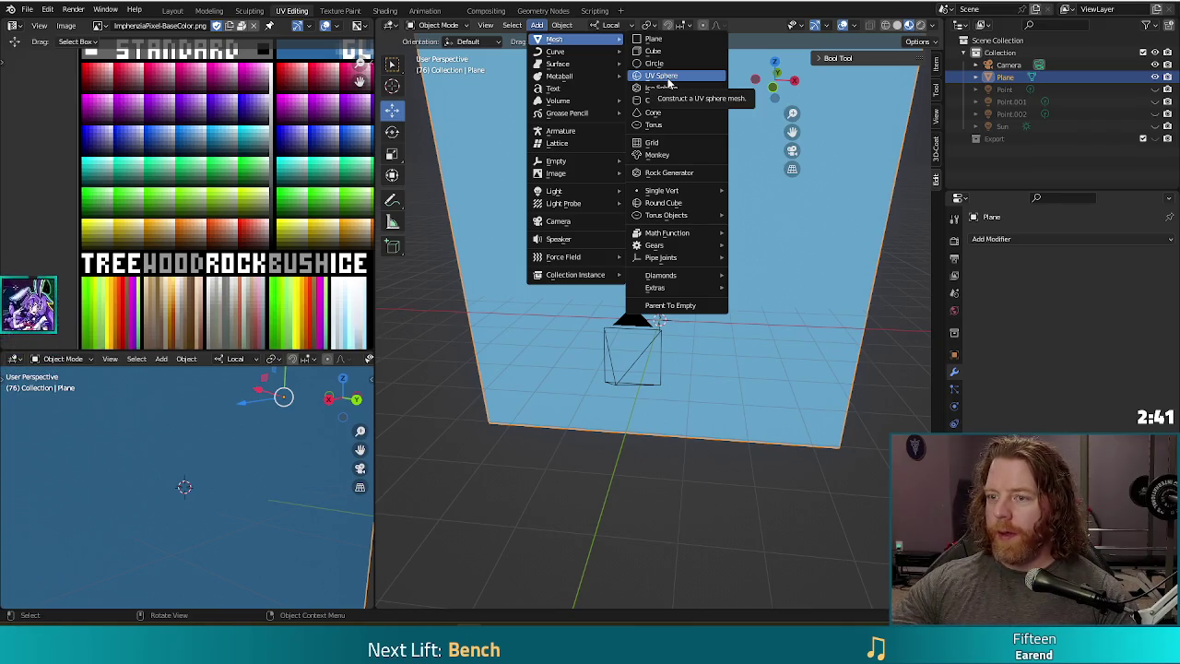
left_click(668, 79)
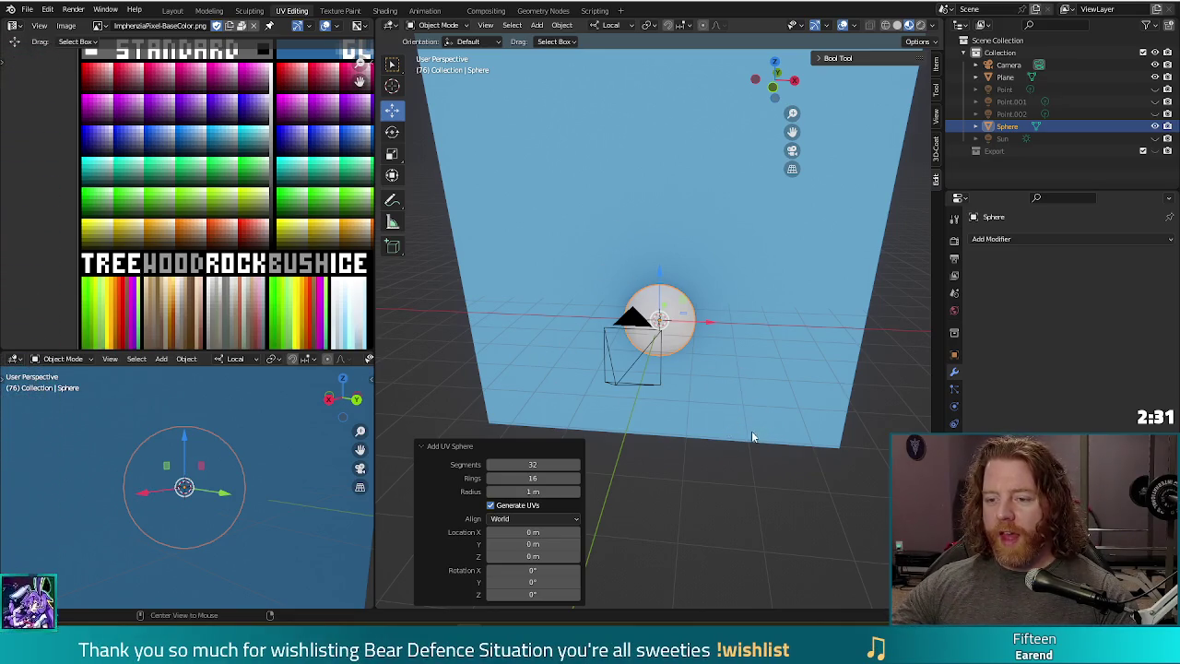
middle_click_drag(751, 436, 677, 395)
left_click(521, 286)
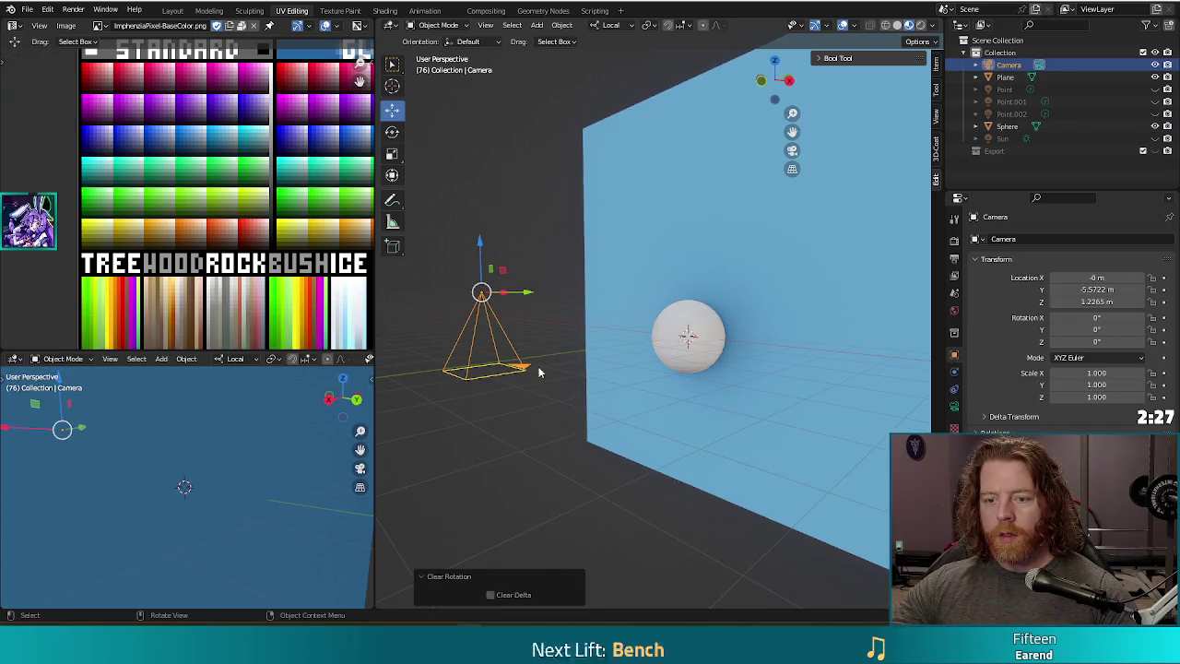
- In the right-side view, rotate the camera to face the sphere
key("KP_3")
key("r")
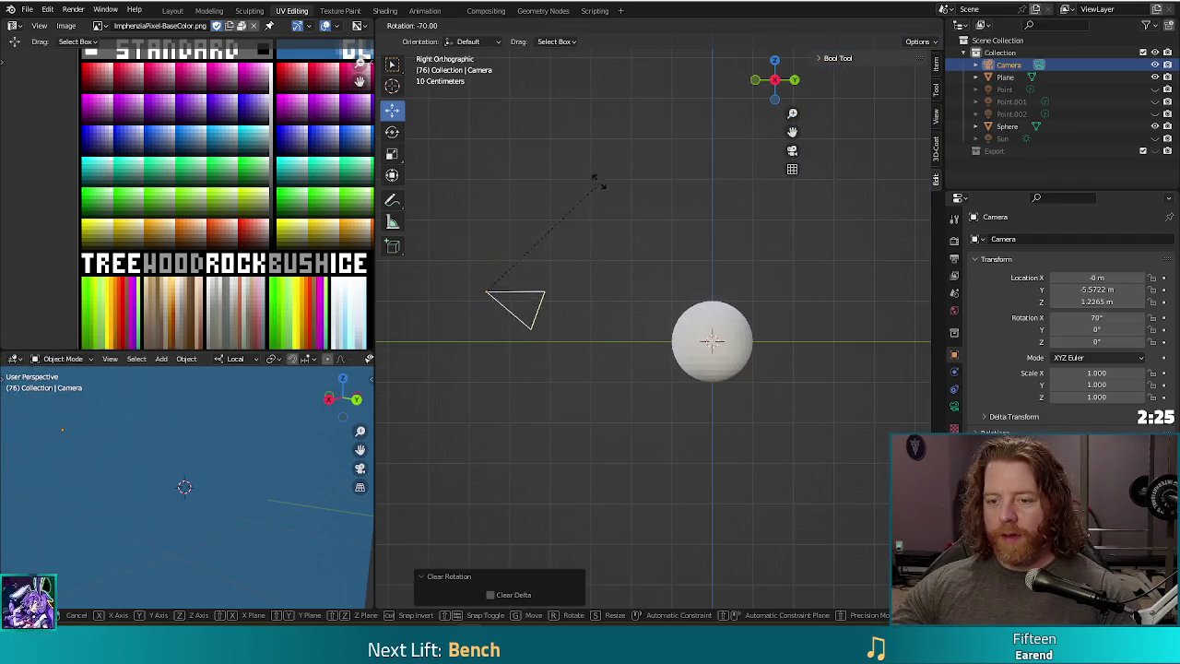
key("Return")
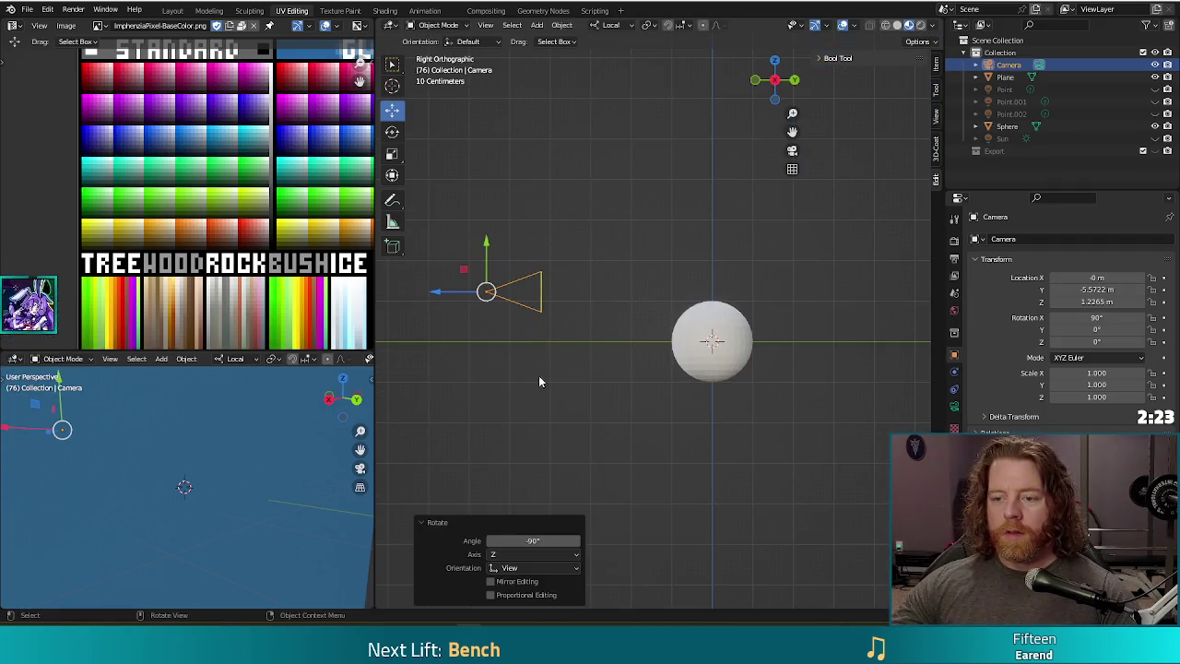
middle_click_drag(679, 344, 544, 366)
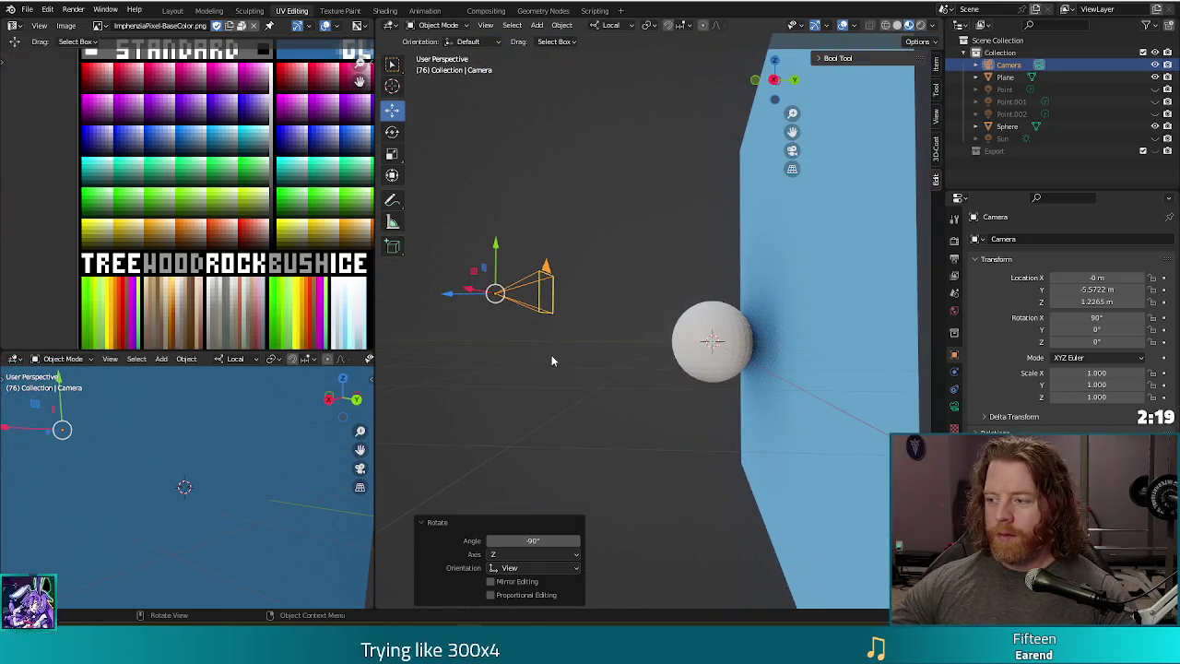
key("KP_3")
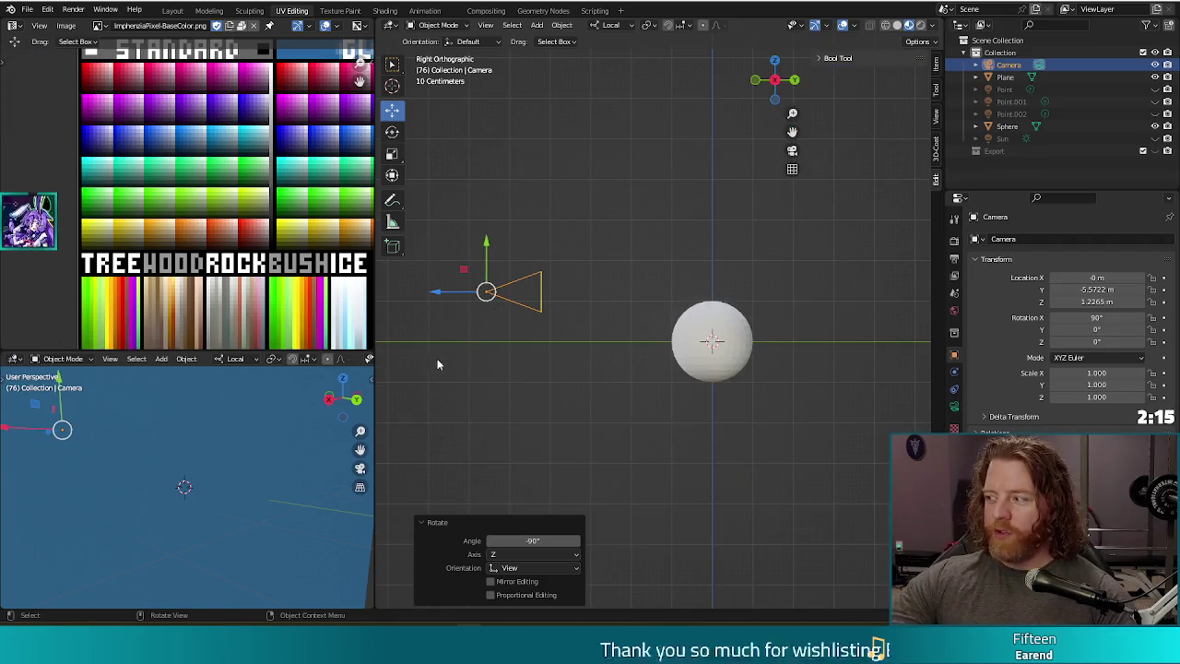
- Lower the camera to the sphere's height, run an F12 test render, then select the sphere
left_click_drag(488, 297, 508, 342)
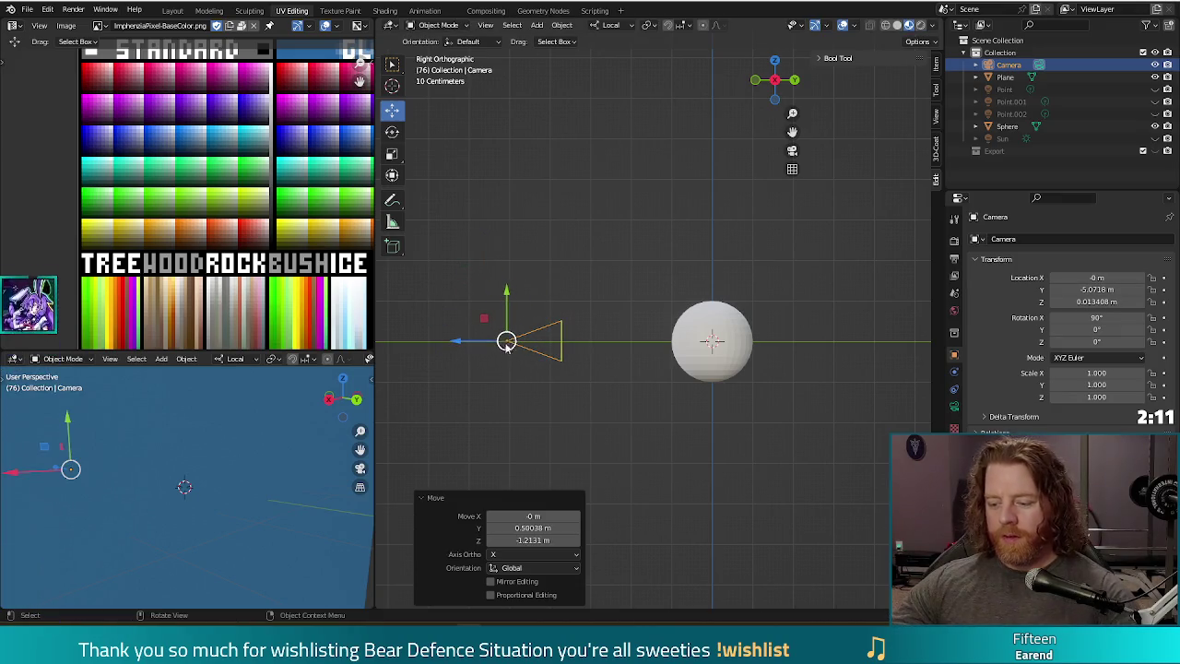
key("F12")
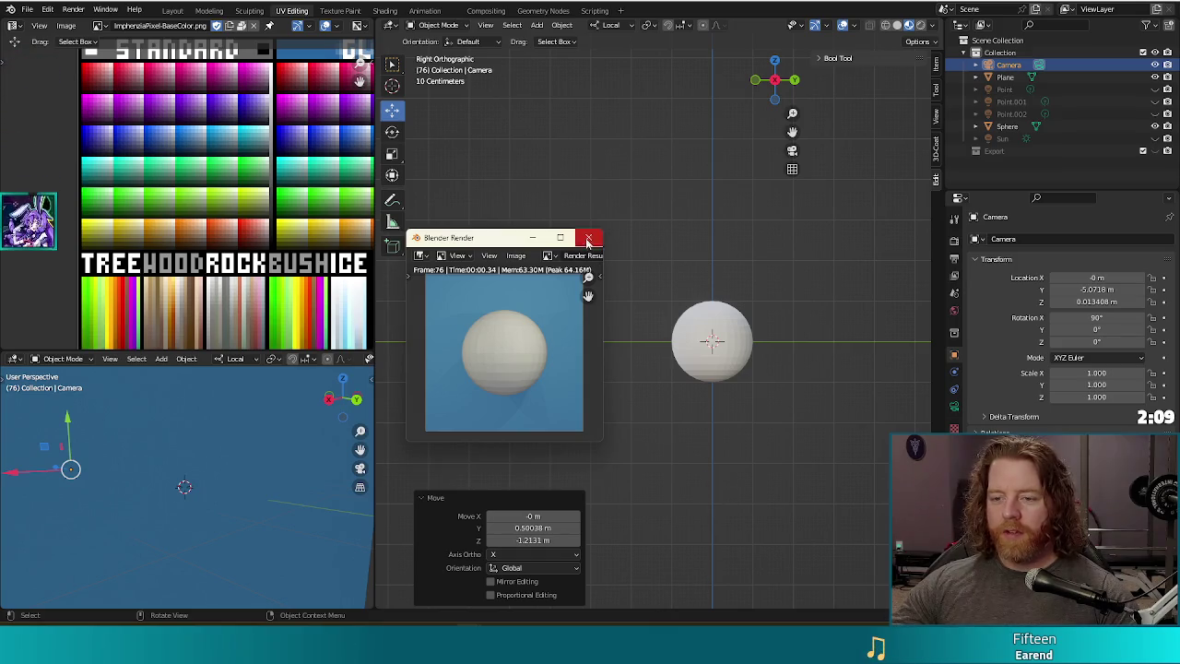
left_click(588, 236)
middle_click_drag(652, 331, 673, 348)
left_click(676, 351)
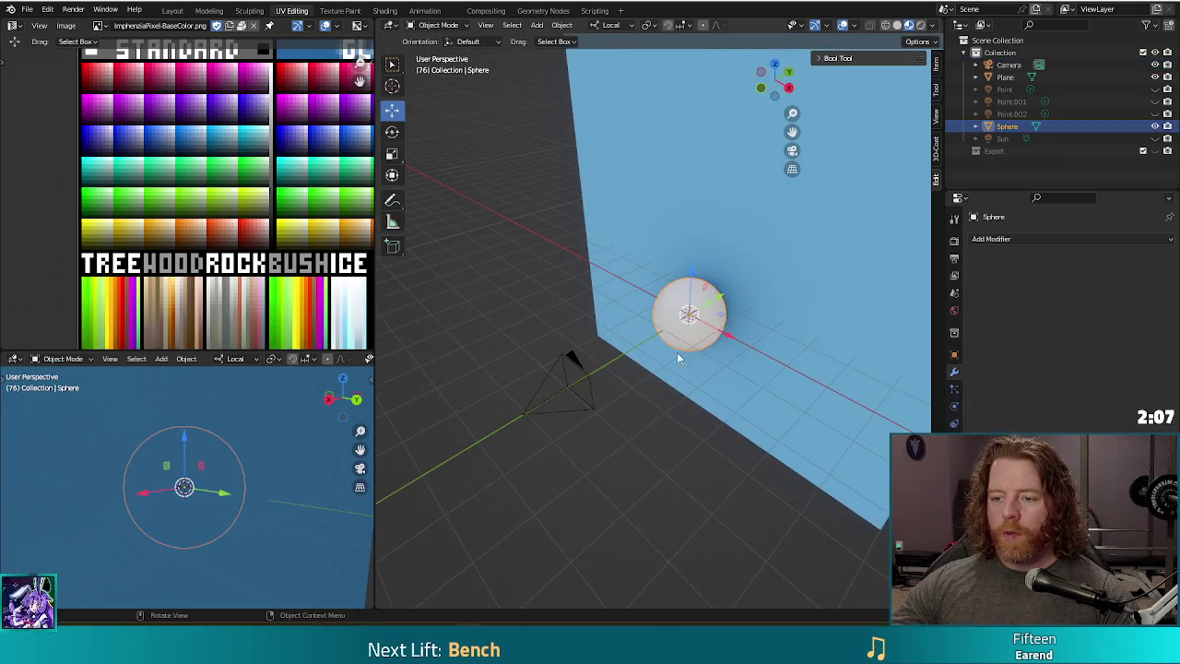
- Assign the existing ImphenziaPixPal material to the sphere
left_click(954, 458)
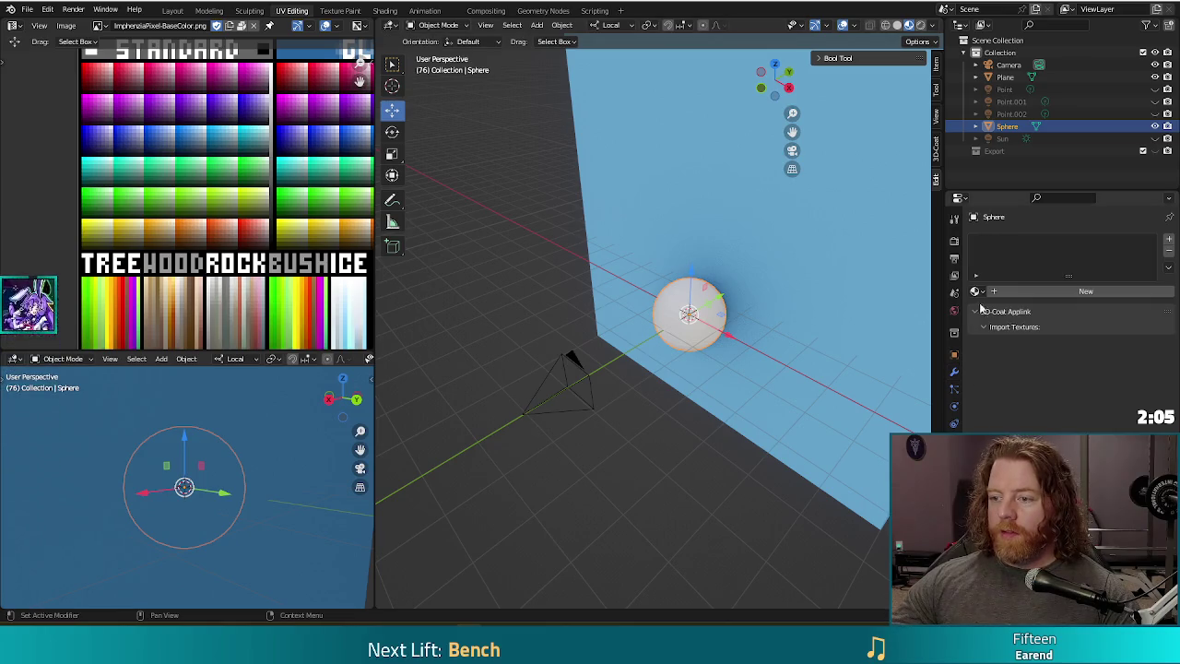
left_click(977, 292)
left_click(1014, 312)
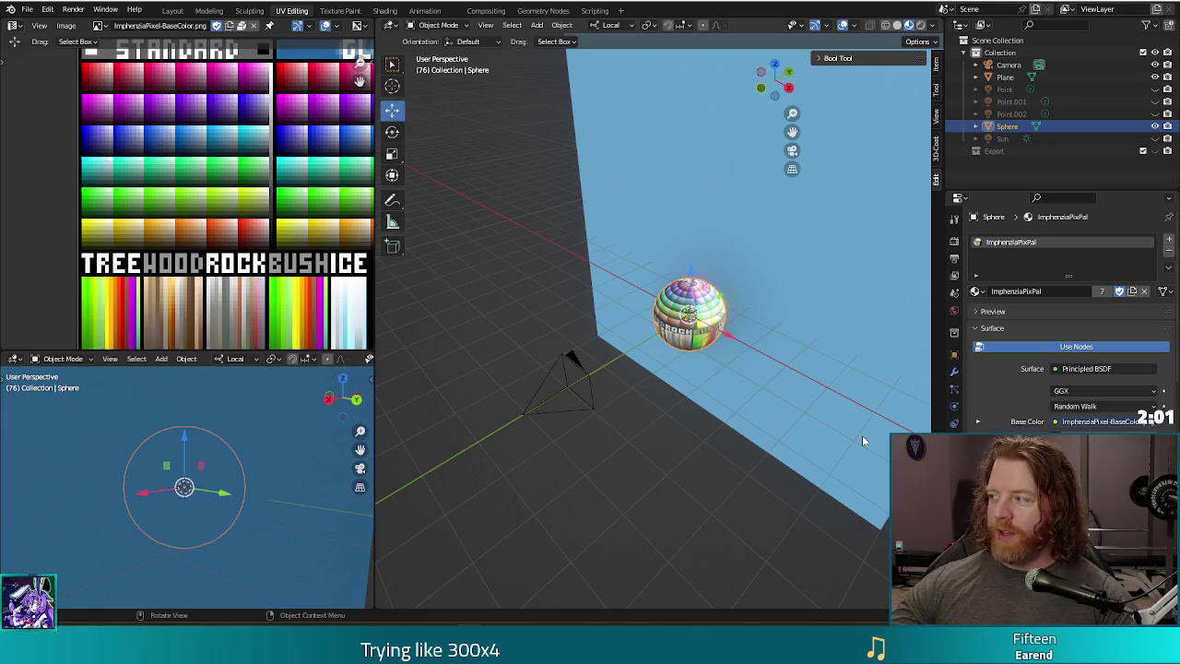
middle_click_drag(710, 476, 758, 449)
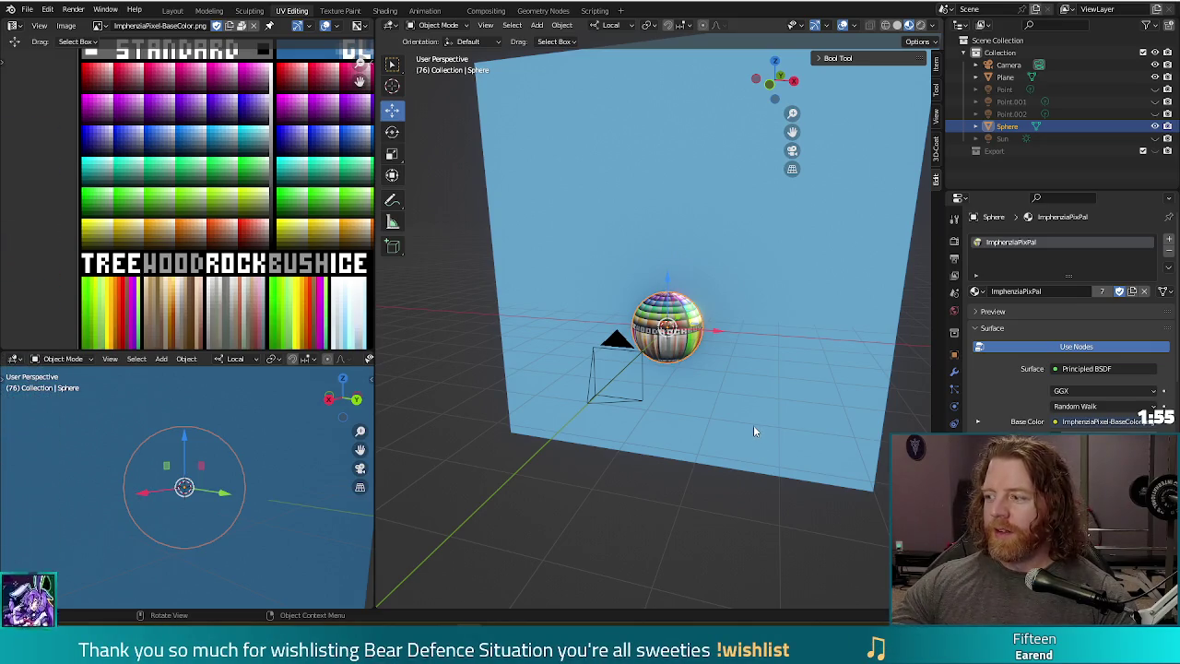
- Scale the sphere's UVs to zero and place the point on a pale palette swatch, back in Object Mode
key("Tab")
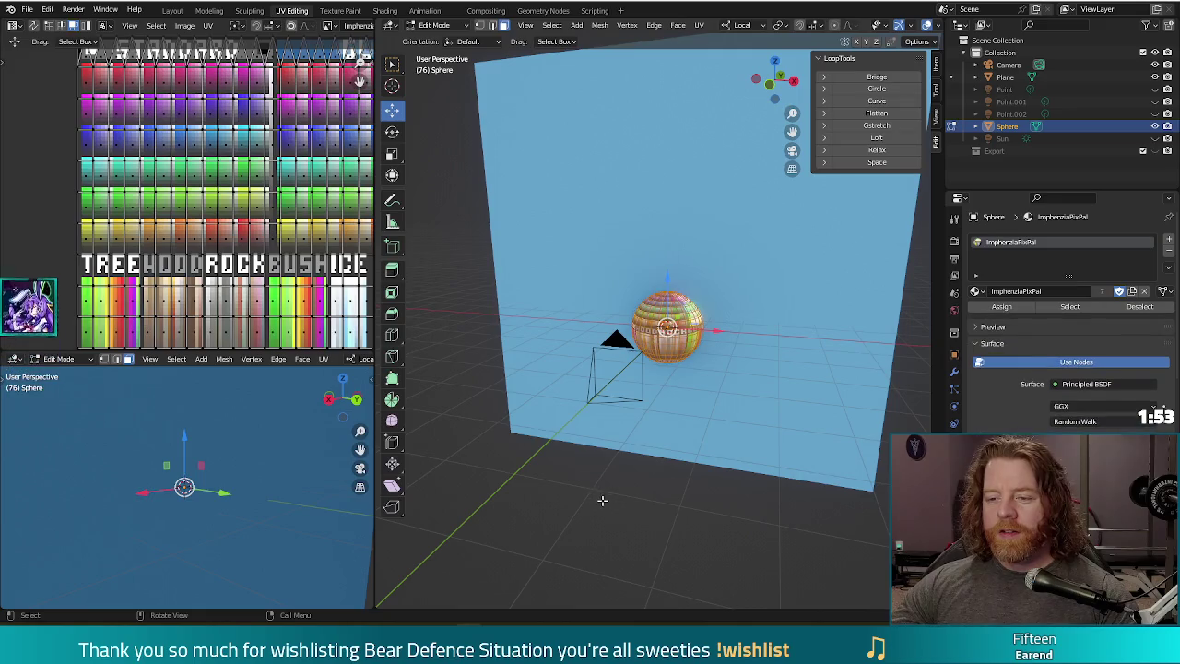
key("s")
key("0")
key("Return")
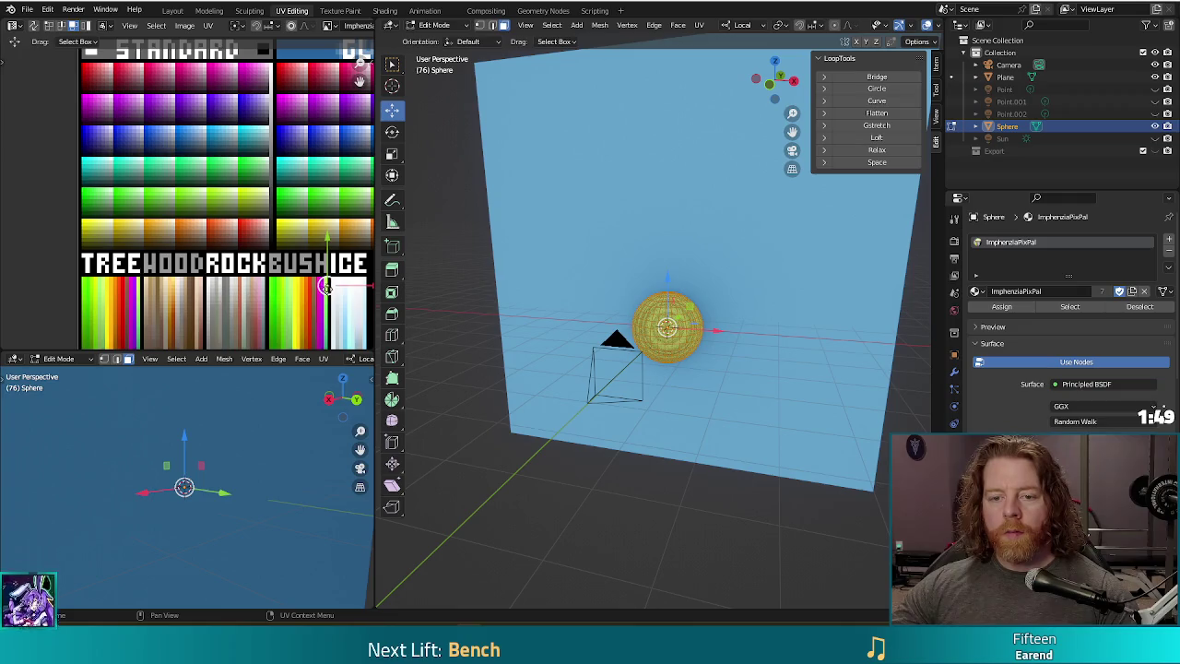
middle_click_drag(326, 286, 191, 173)
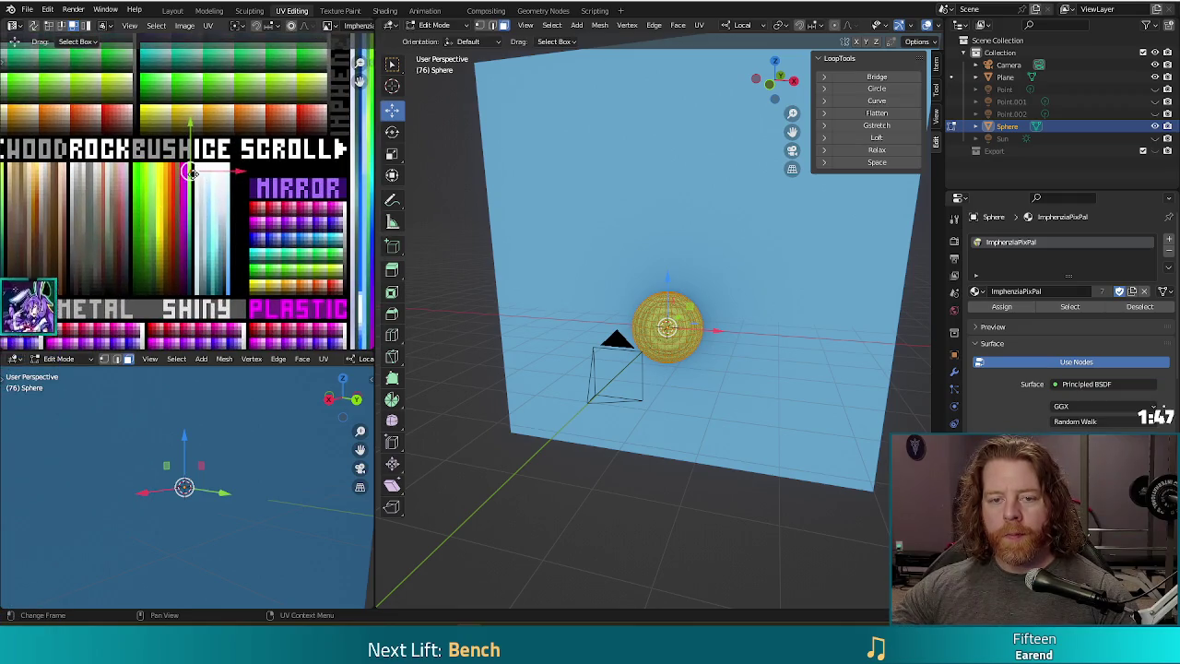
left_click_drag(191, 174, 213, 173)
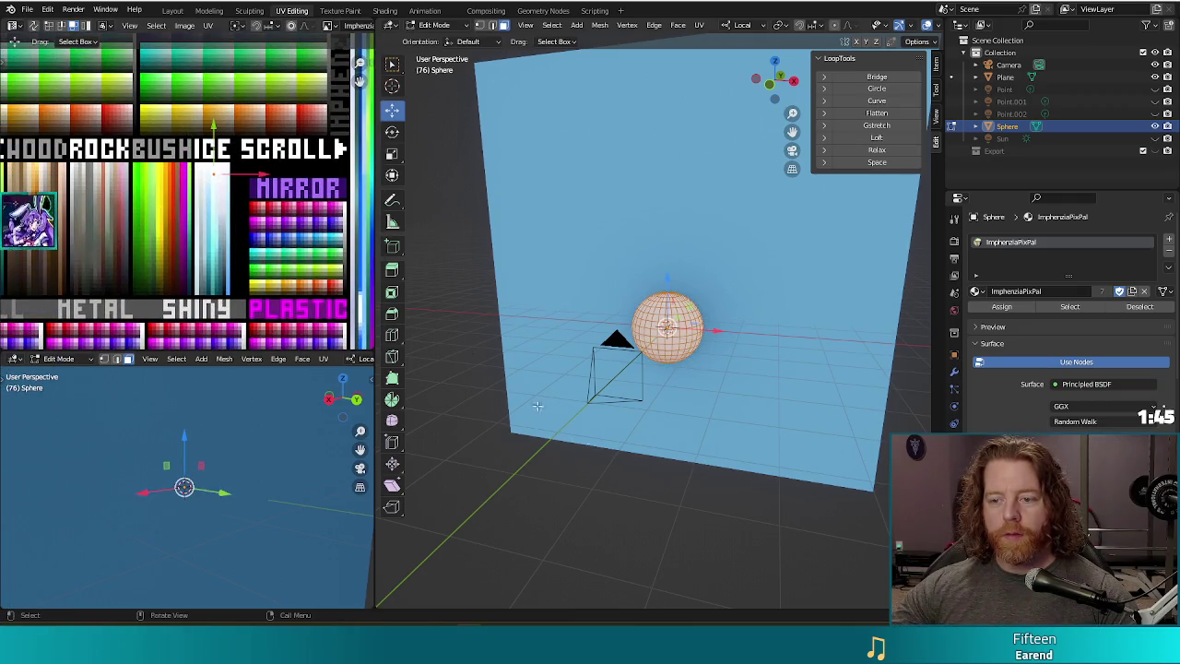
left_click(743, 538)
key("Tab")
right_click(687, 319)
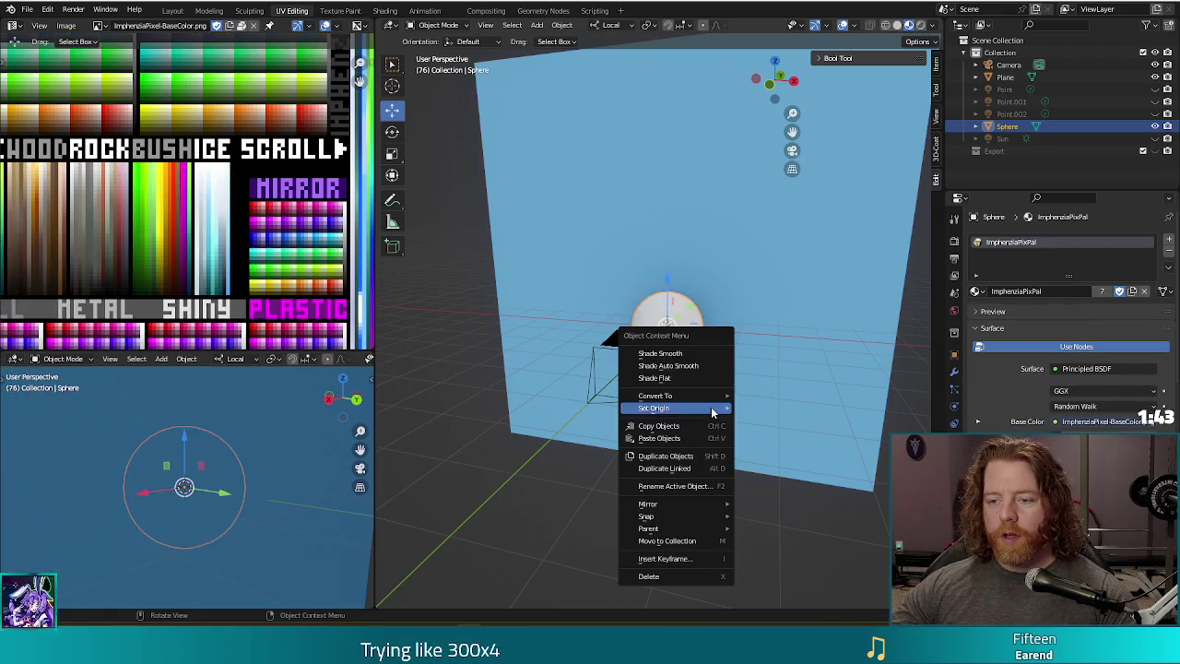
- Apply Shade Auto Smooth to the sphere and orbit around it to inspect the shading
left_click(688, 367)
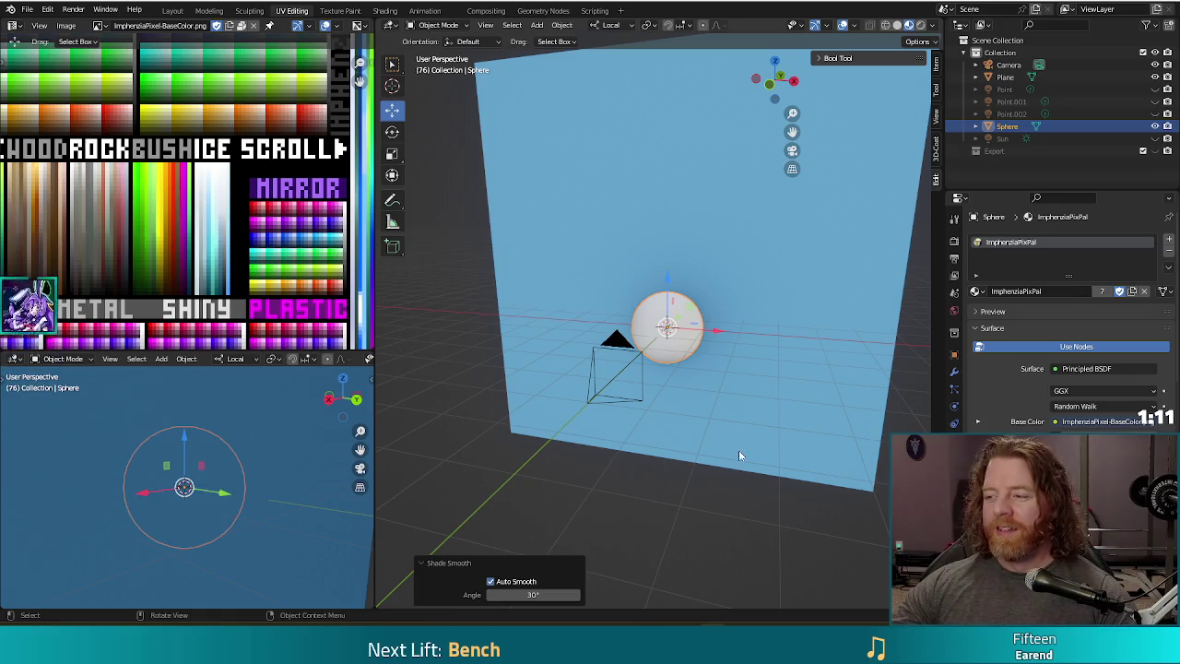
middle_click_drag(700, 470, 747, 495)
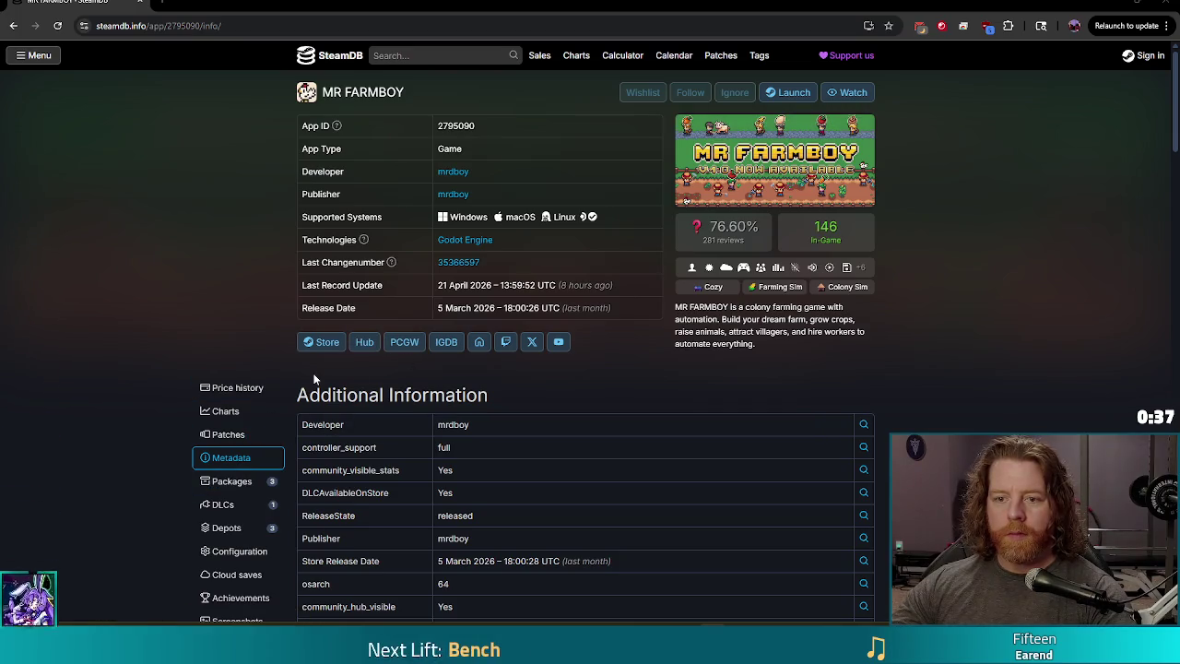
- View MR FARMBOY's SteamDB player charts, then web-search 'medeival fest steam'
left_click(223, 411)
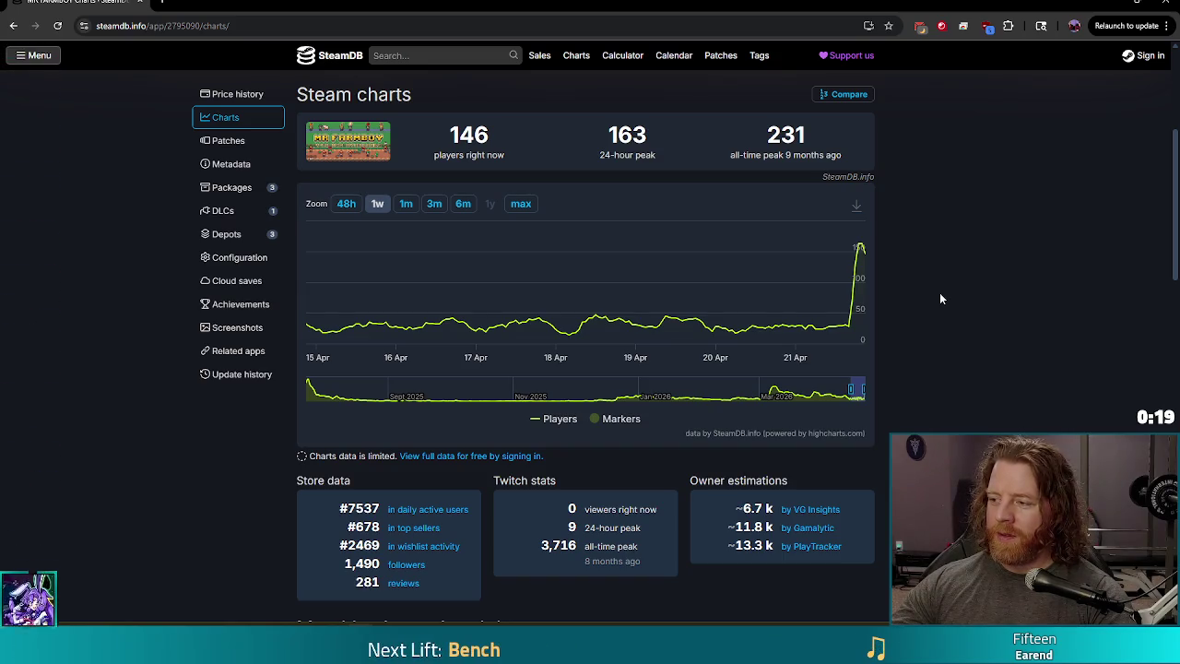
left_click(274, 25)
type("medeival fest steam")
key("Return")
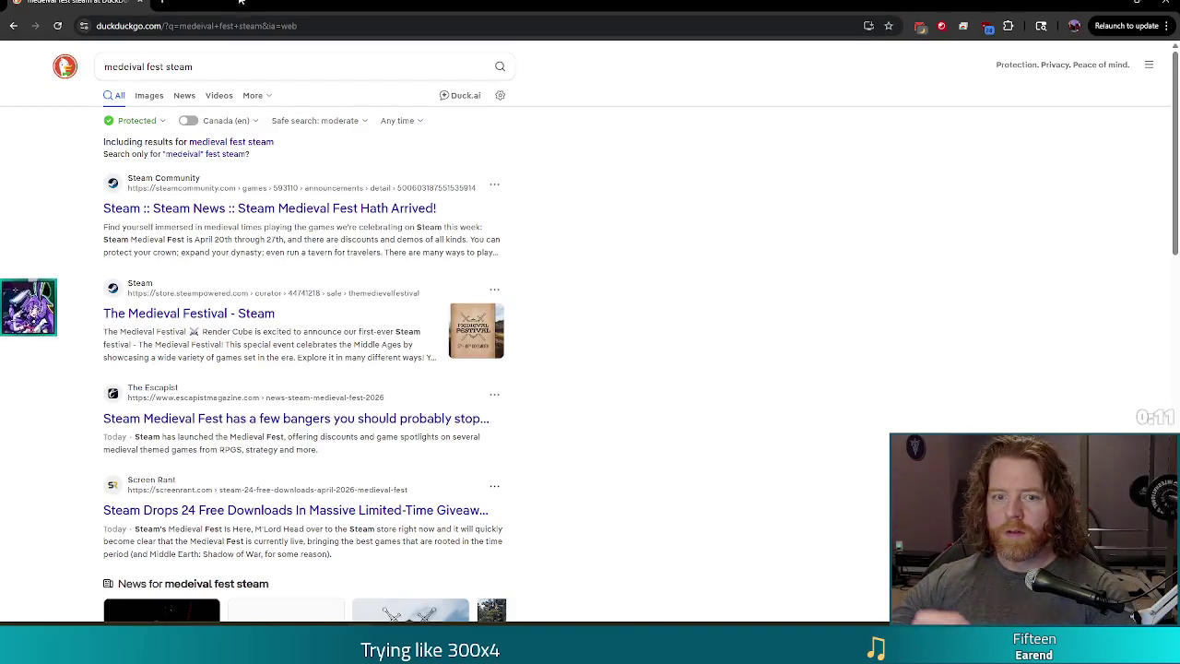
- Read the 'Steam Medieval Fest Hath Arrived!' announcement, then open the MR FARMBOY store page
left_click(369, 209)
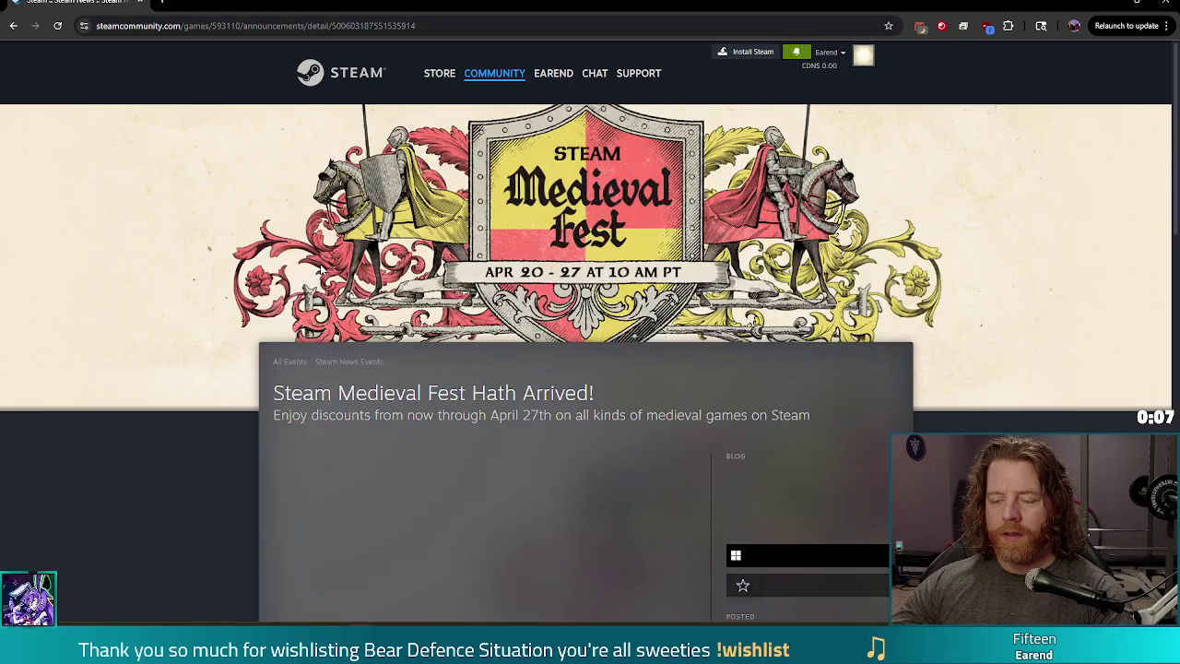
scroll(251, 316, "down", 3)
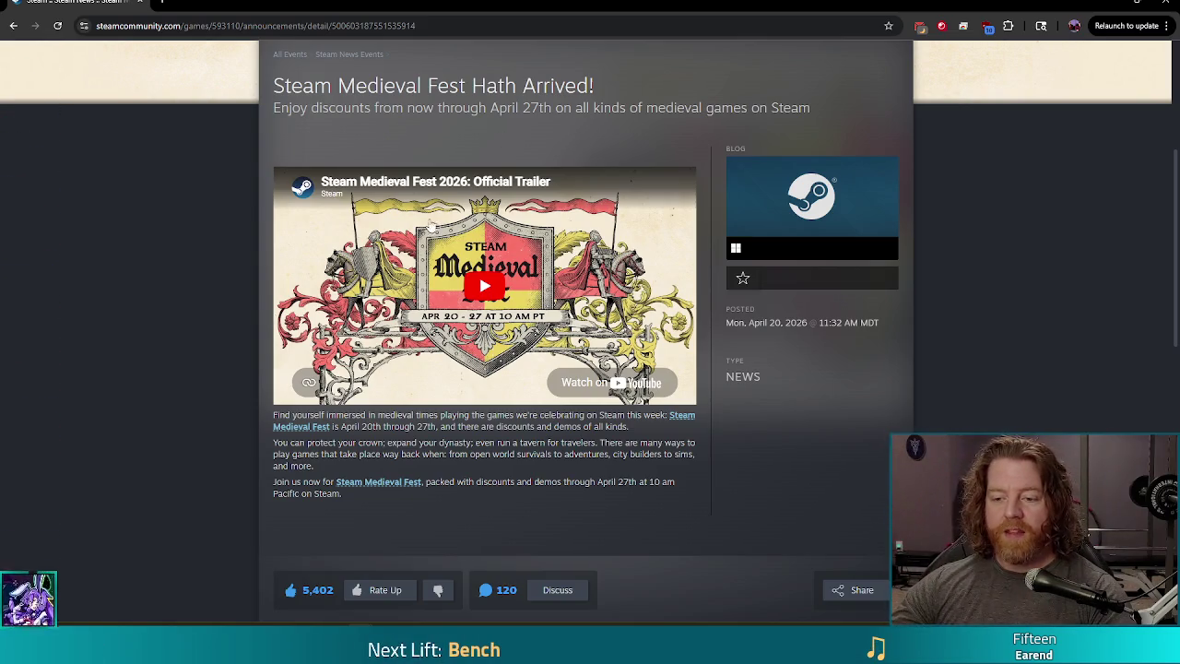
scroll(235, 255, "down", 4)
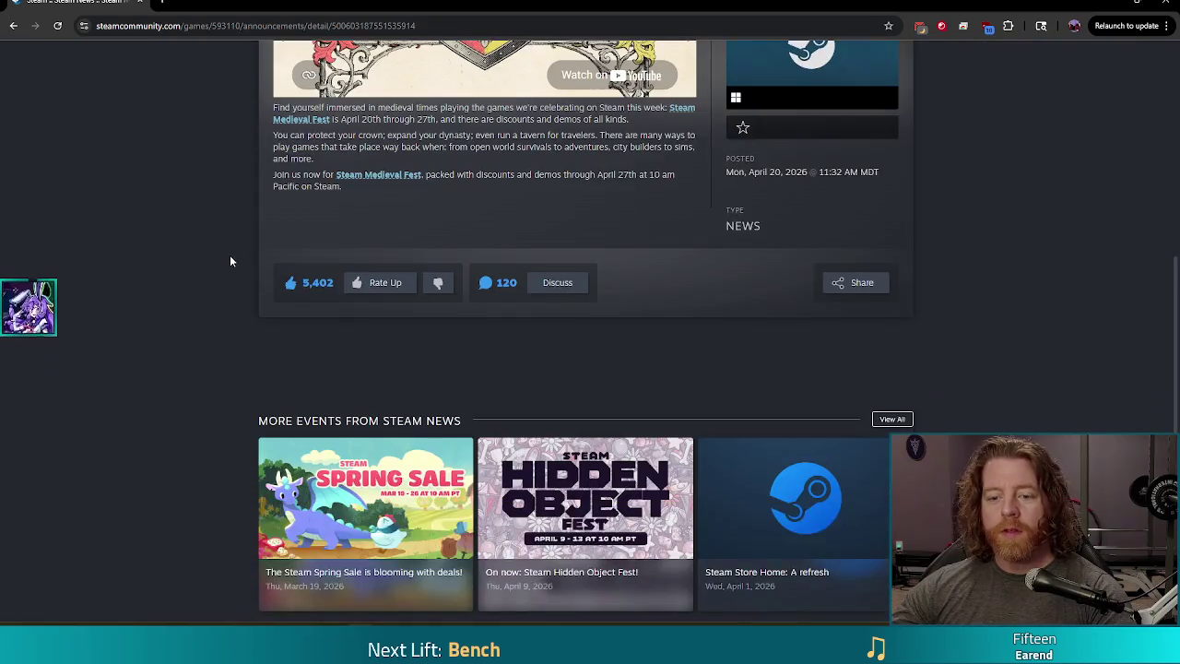
scroll(225, 304, "down", 1)
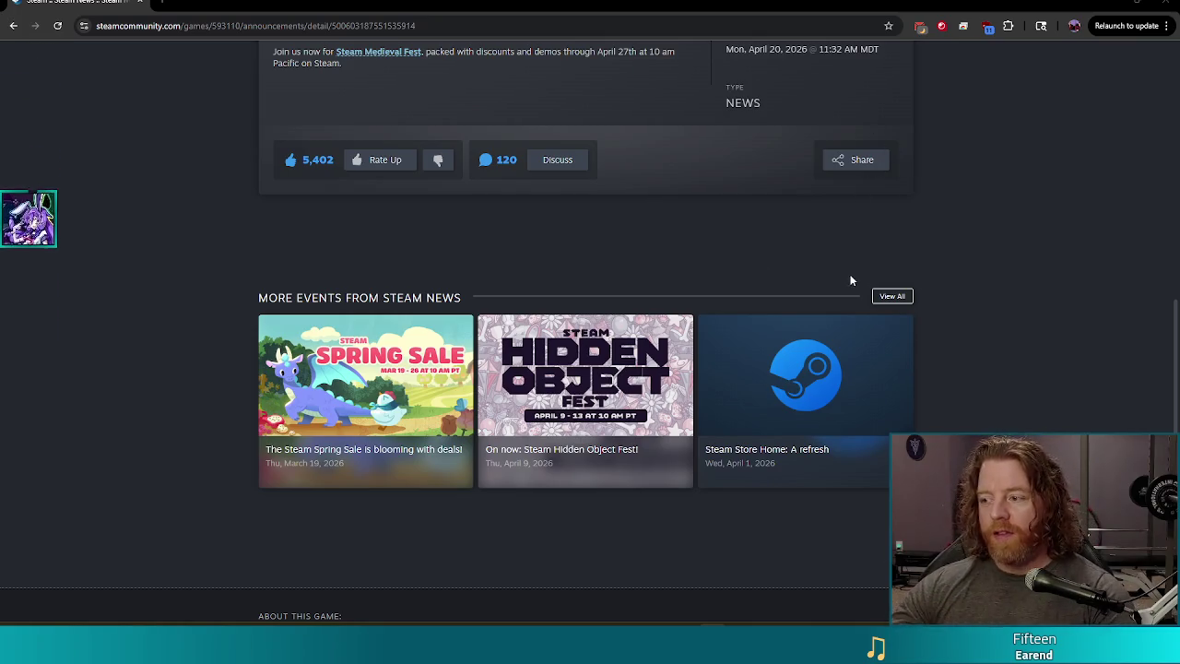
left_click(745, 171)
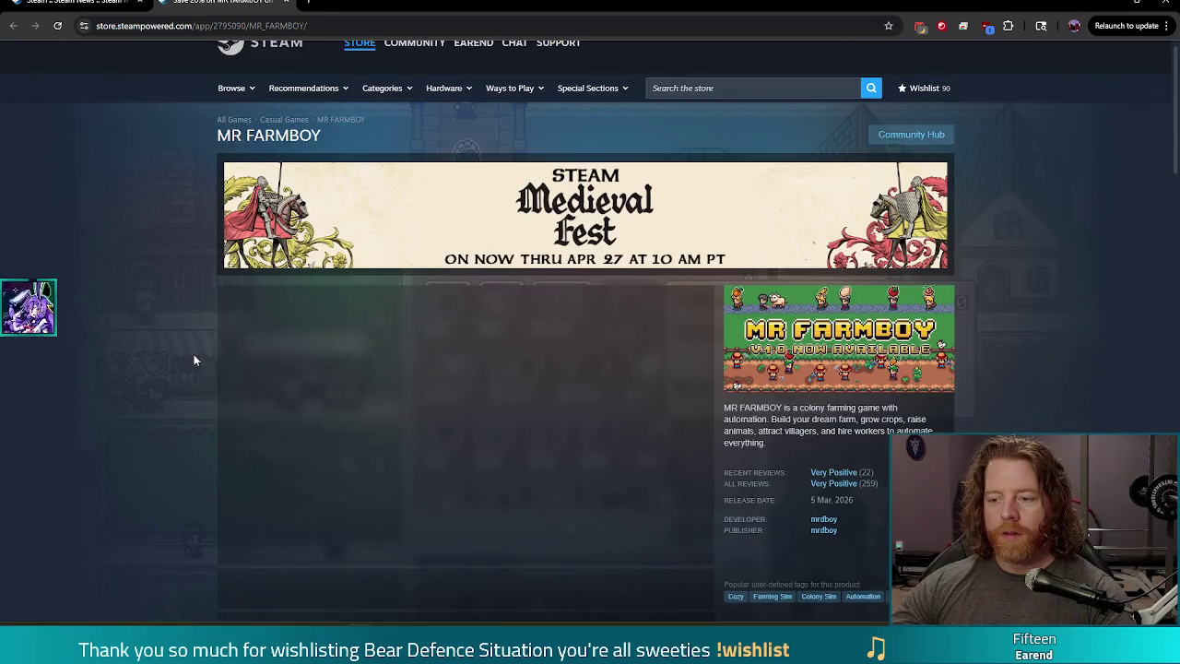
- Play MR FARMBOY's first trailer video fullscreen, then switch back to Blender
scroll(242, 348, "down", 1)
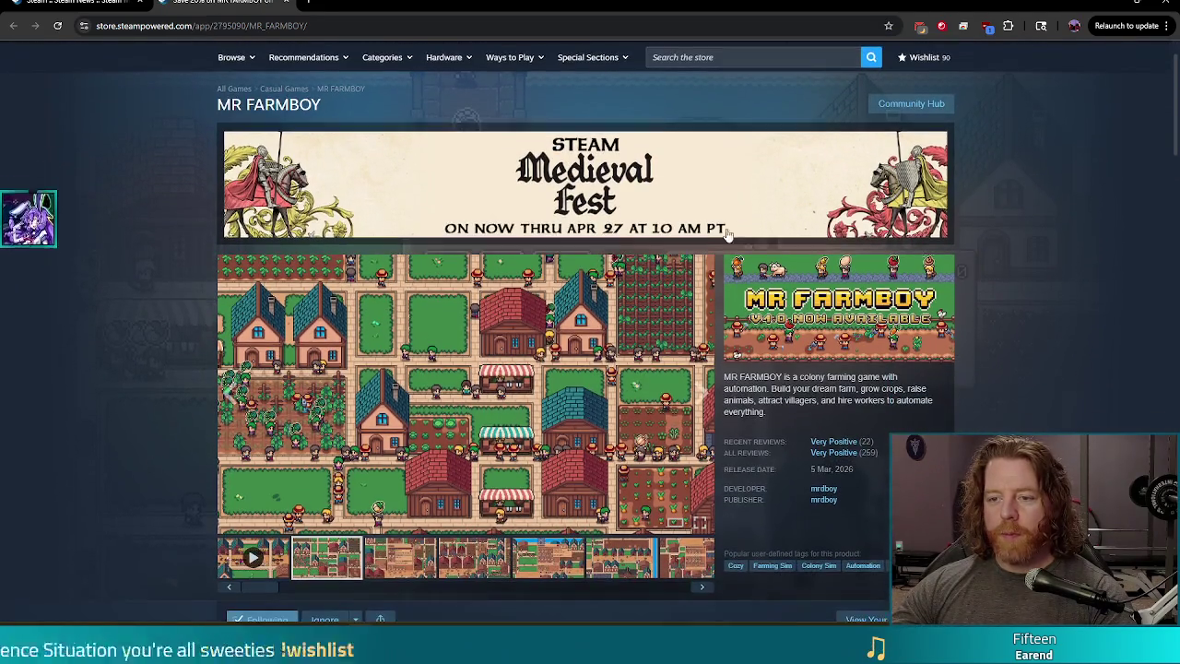
left_click(257, 559)
left_click(698, 523)
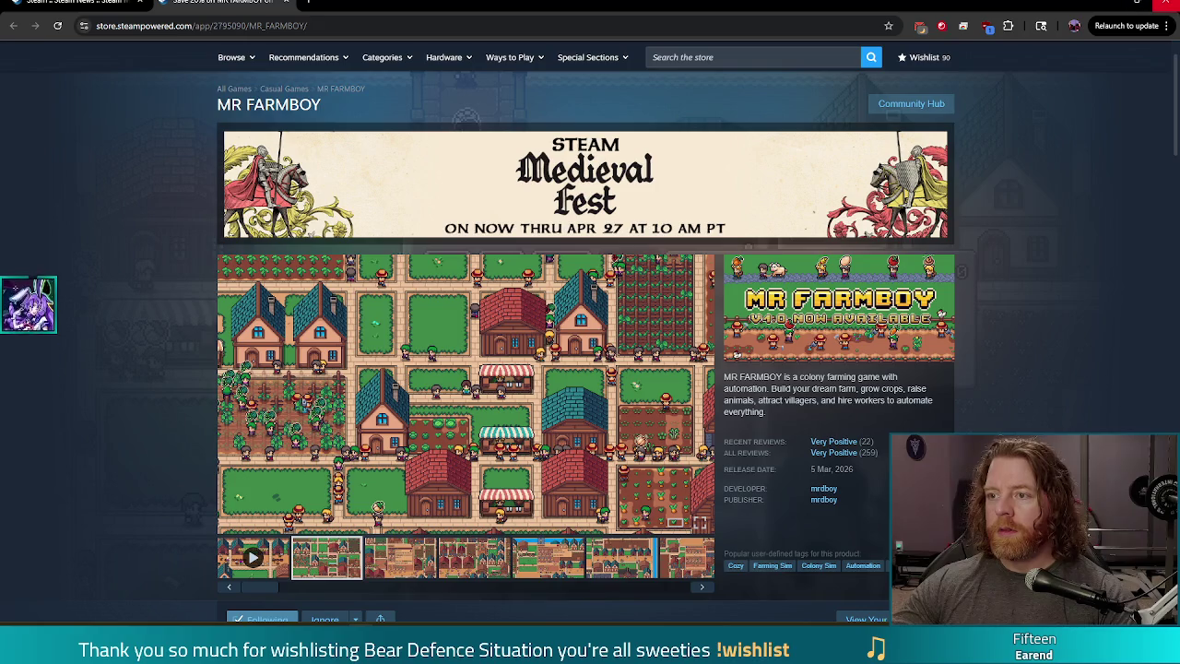
key("alt+Tab")
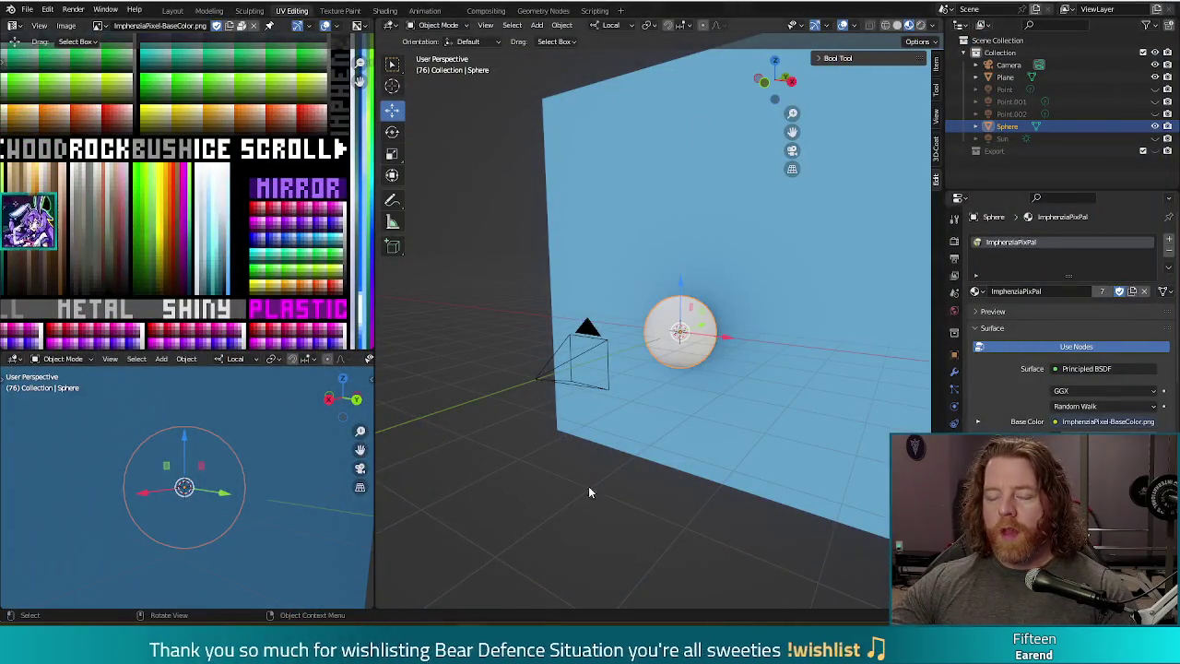
- Render the scene from the camera to preview the smooth pale sphere
mouse_move(704, 424)
middle_mouse_down()
mouse_move(679, 341)
mouse_move(685, 250)
middle_mouse_up()
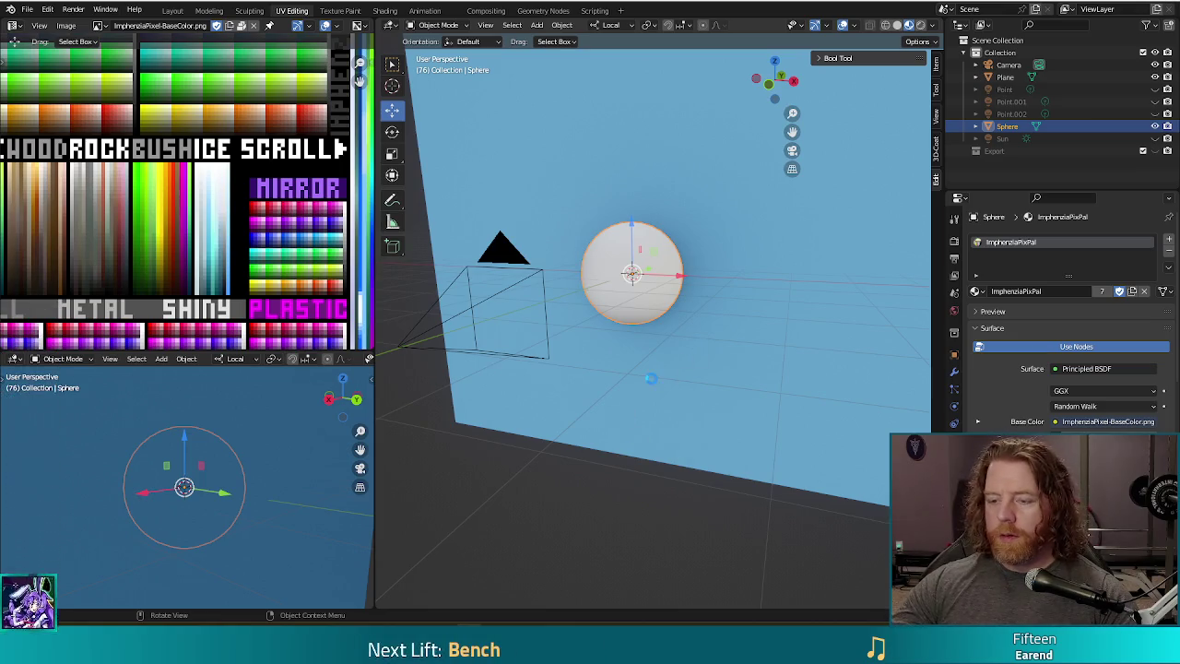
key("F12")
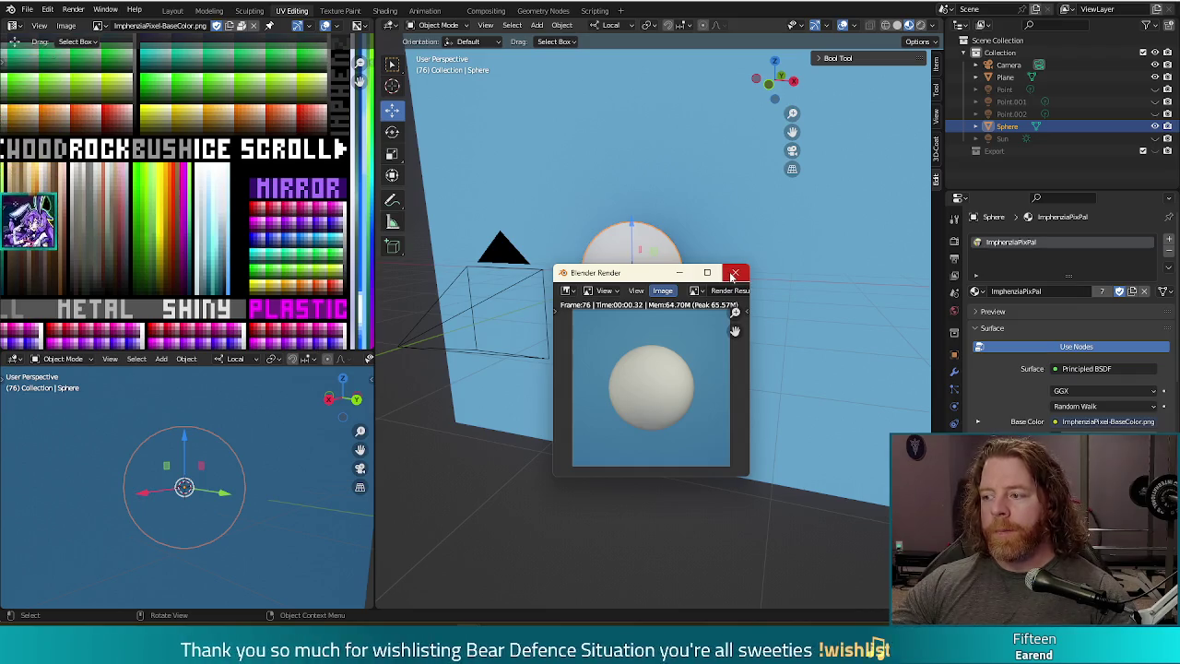
left_click(735, 274)
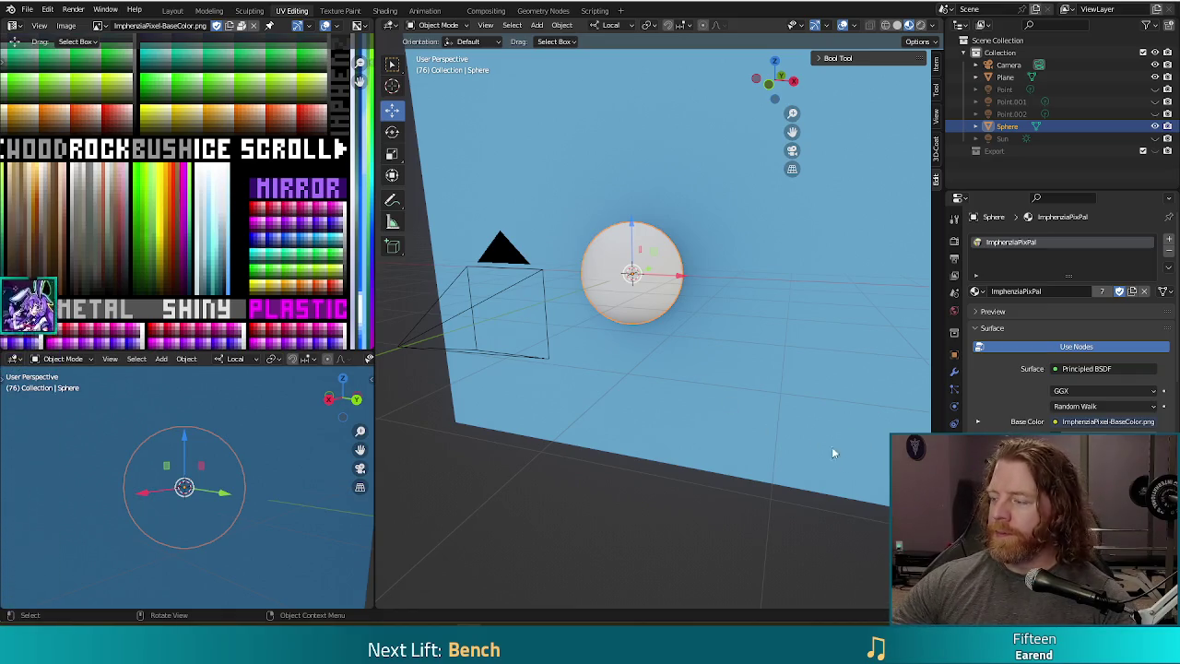
- Toggle edit mode on the sphere, then bring up the interaction mode list
mouse_move(703, 454)
middle_mouse_down()
mouse_move(681, 404)
mouse_move(673, 423)
mouse_move(676, 410)
middle_mouse_up()
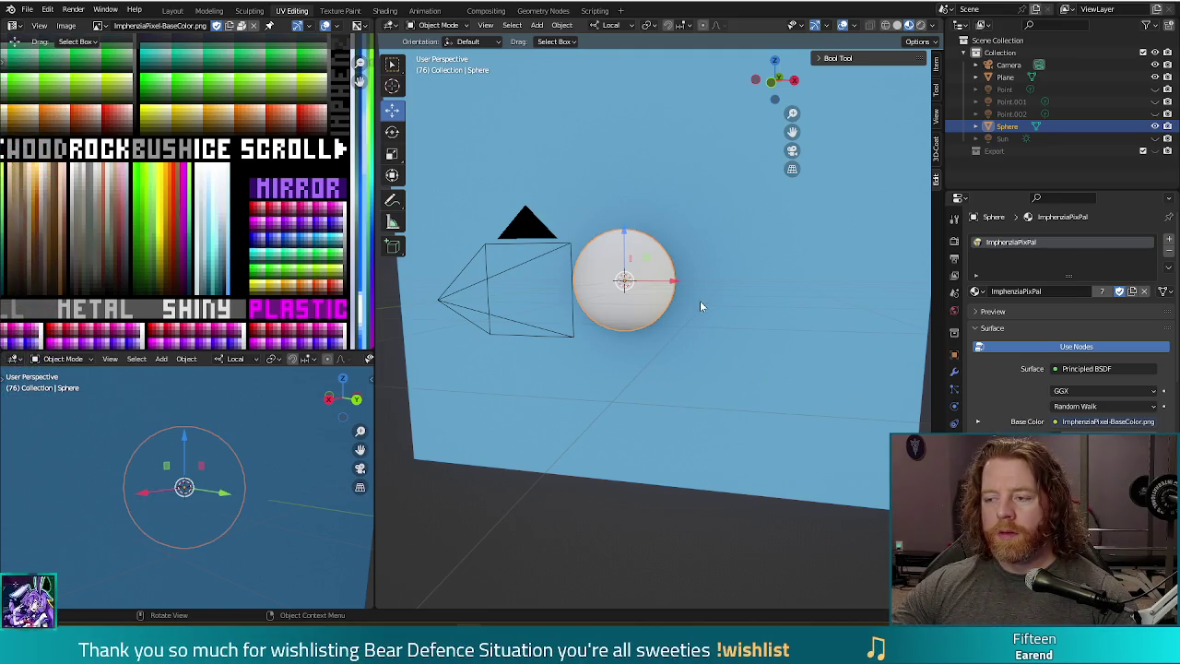
key("Tab")
key("Tab")
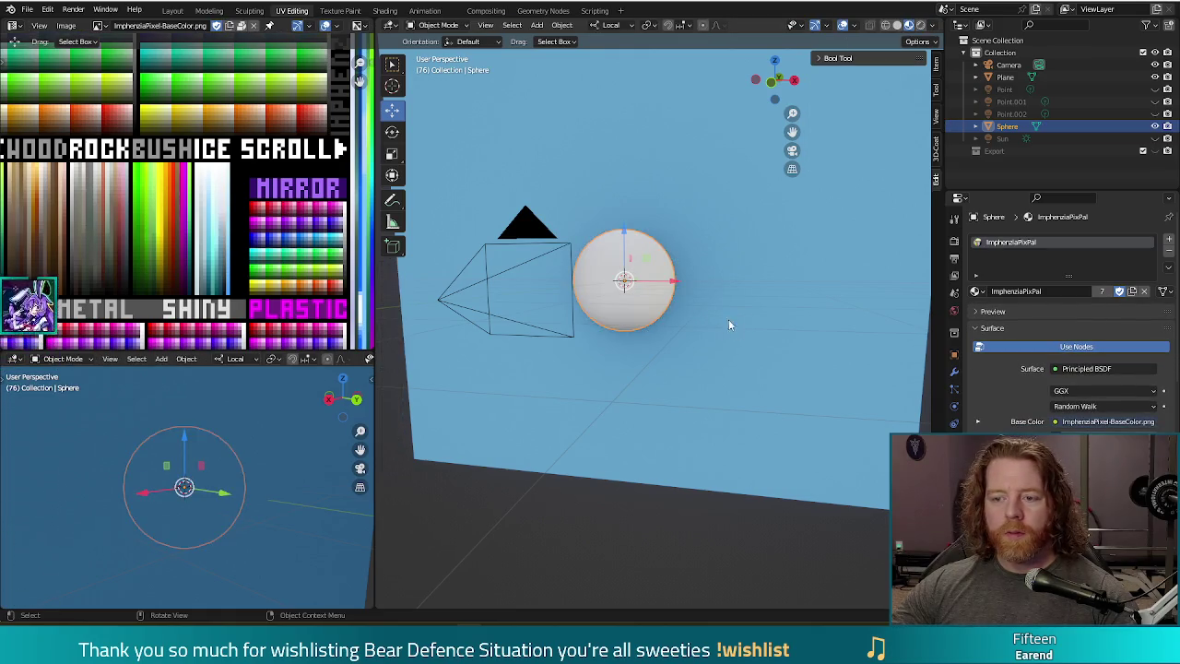
left_click(439, 25)
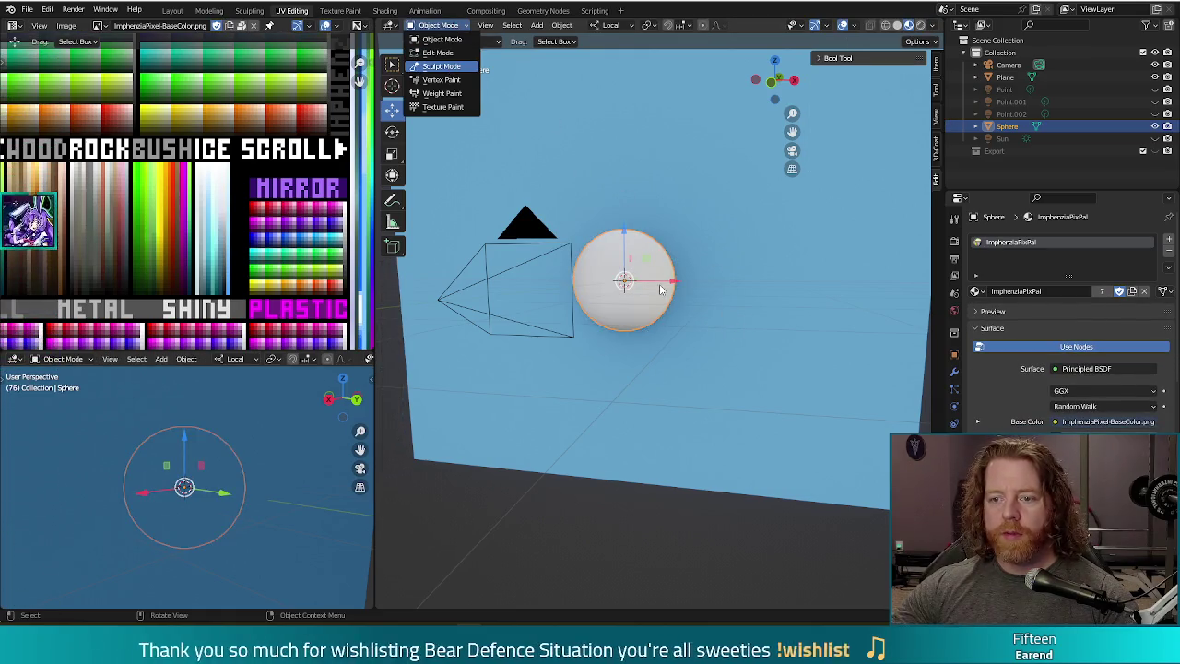
- In Sculpt Mode, pull the sphere's surface slightly out of round with the Grab brush
left_click(441, 66)
key("g")
scroll(636, 297, "down", 5)
mouse_move(633, 295)
middle_mouse_down()
mouse_move(666, 312)
mouse_move(654, 320)
mouse_move(612, 292)
middle_mouse_up()
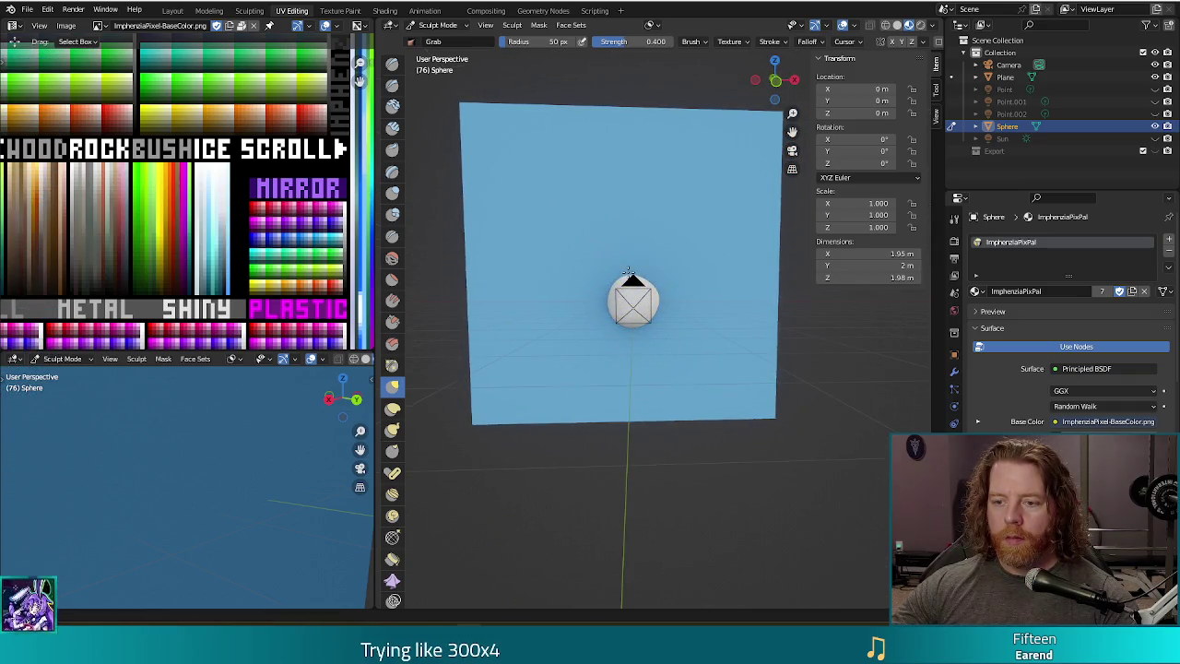
mouse_move(701, 308)
middle_mouse_down()
mouse_move(650, 321)
mouse_move(709, 360)
middle_mouse_up()
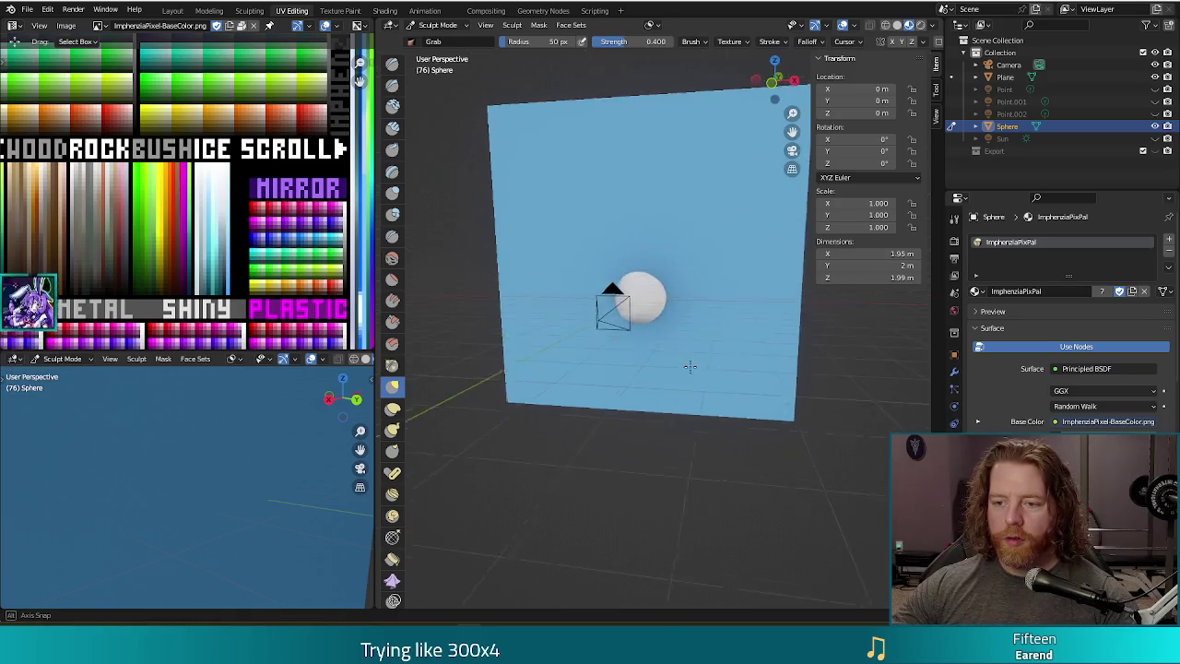
left_click_drag(613, 298, 615, 301)
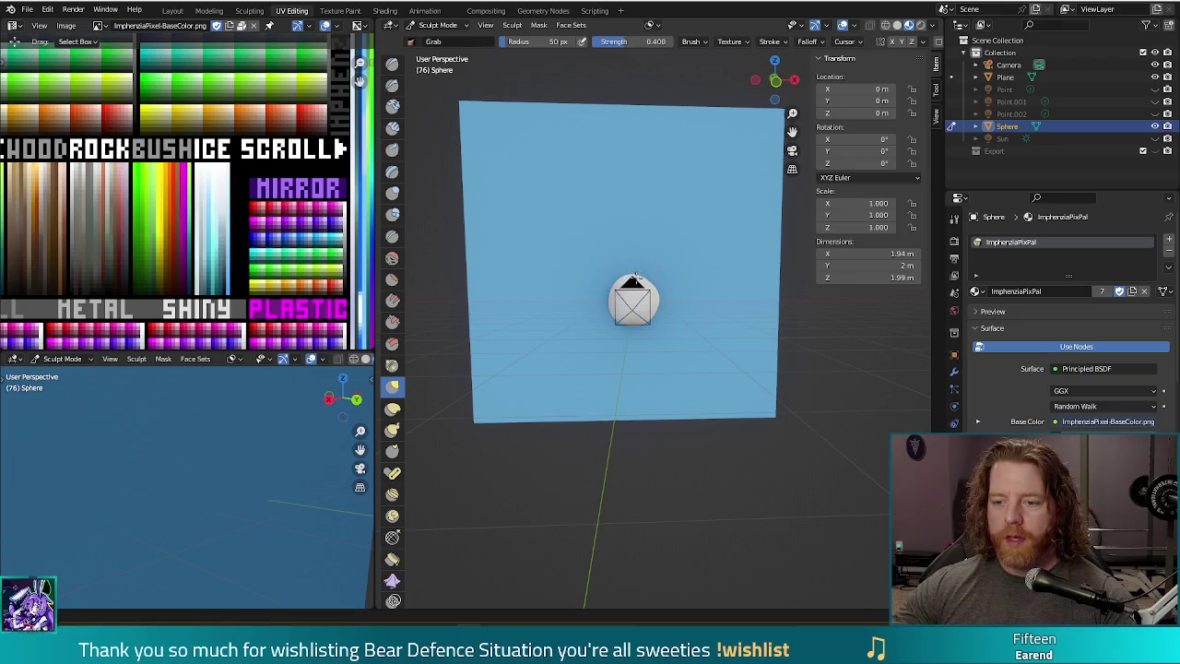
middle_click_drag(649, 277, 702, 314)
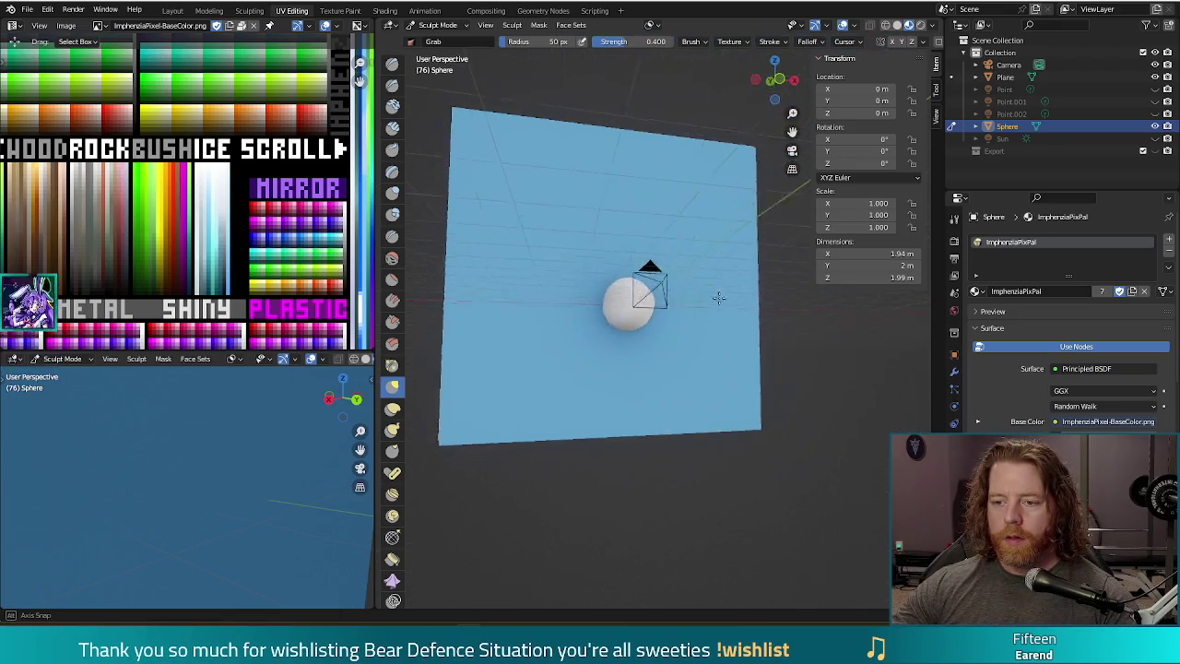
- Render a quick preview of the lumpy sphere, then return to Object Mode
key("F12")
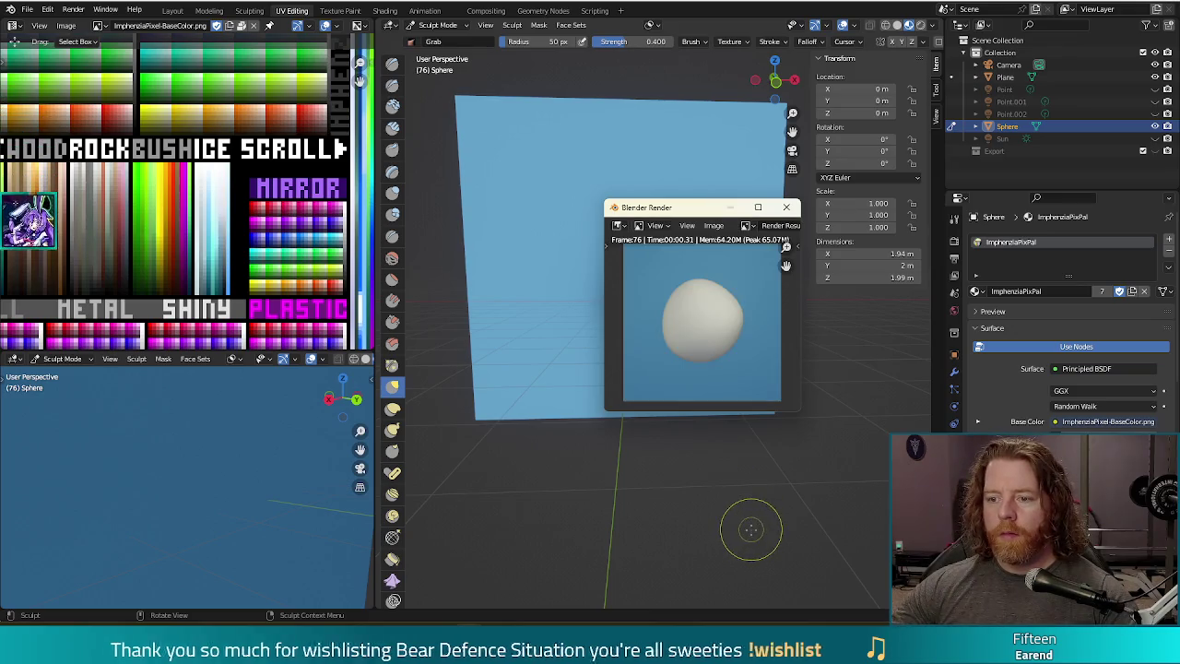
left_click(786, 207)
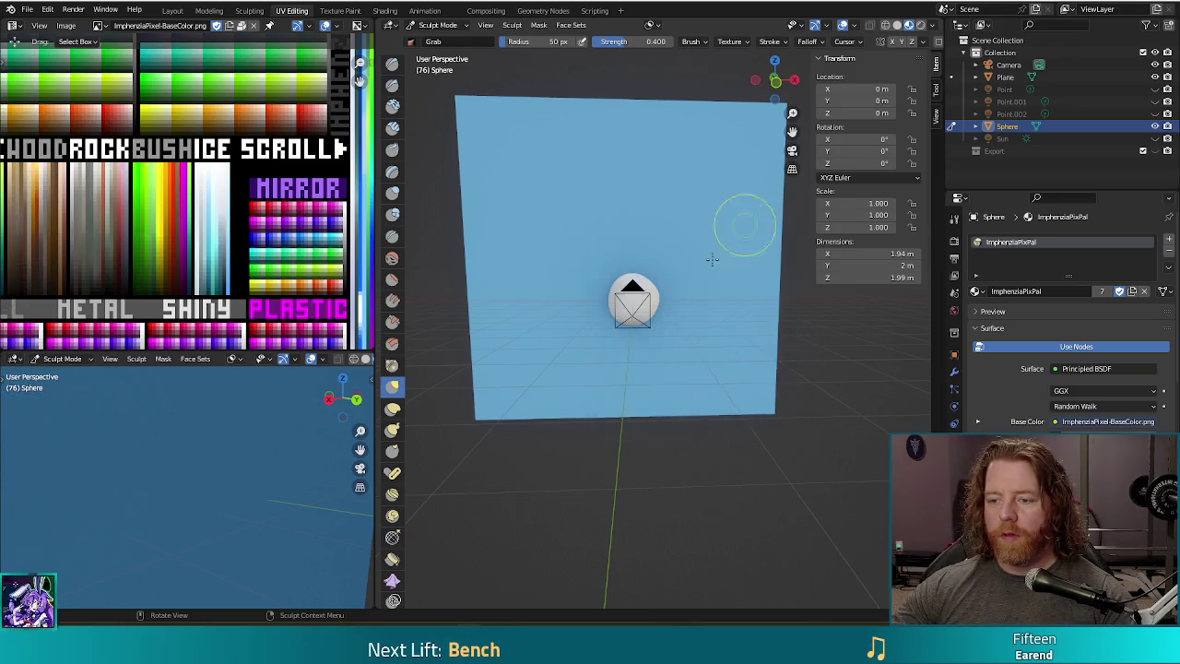
mouse_move(688, 373)
middle_mouse_down()
mouse_move(685, 351)
mouse_move(765, 447)
middle_mouse_up()
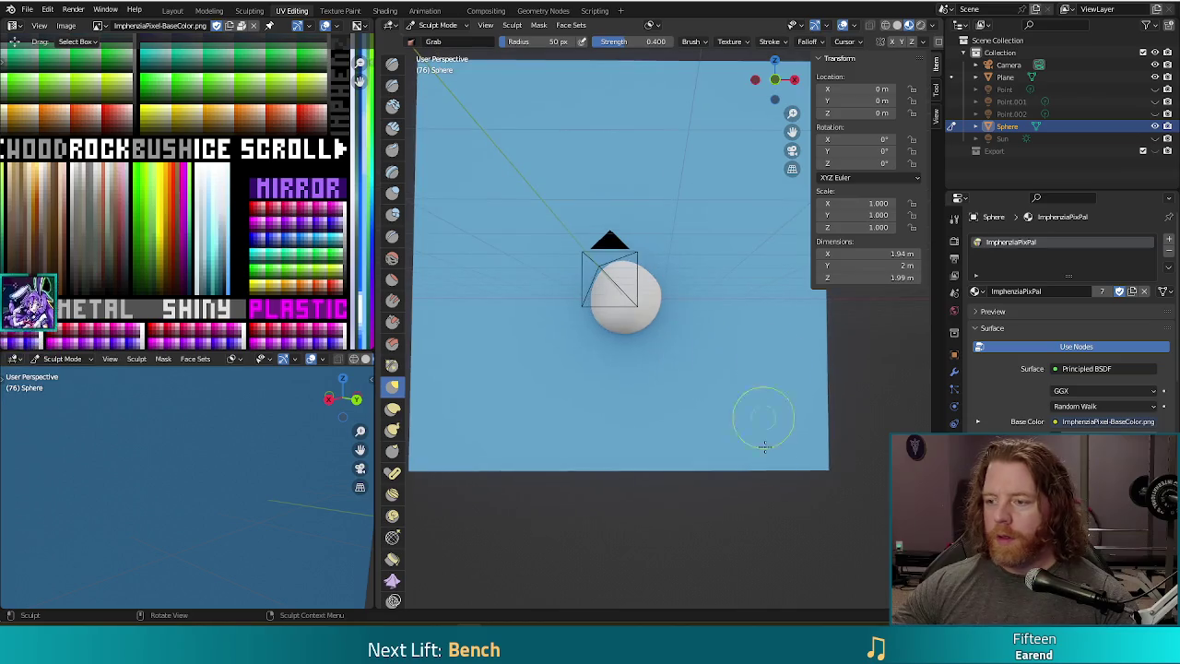
left_click(438, 24)
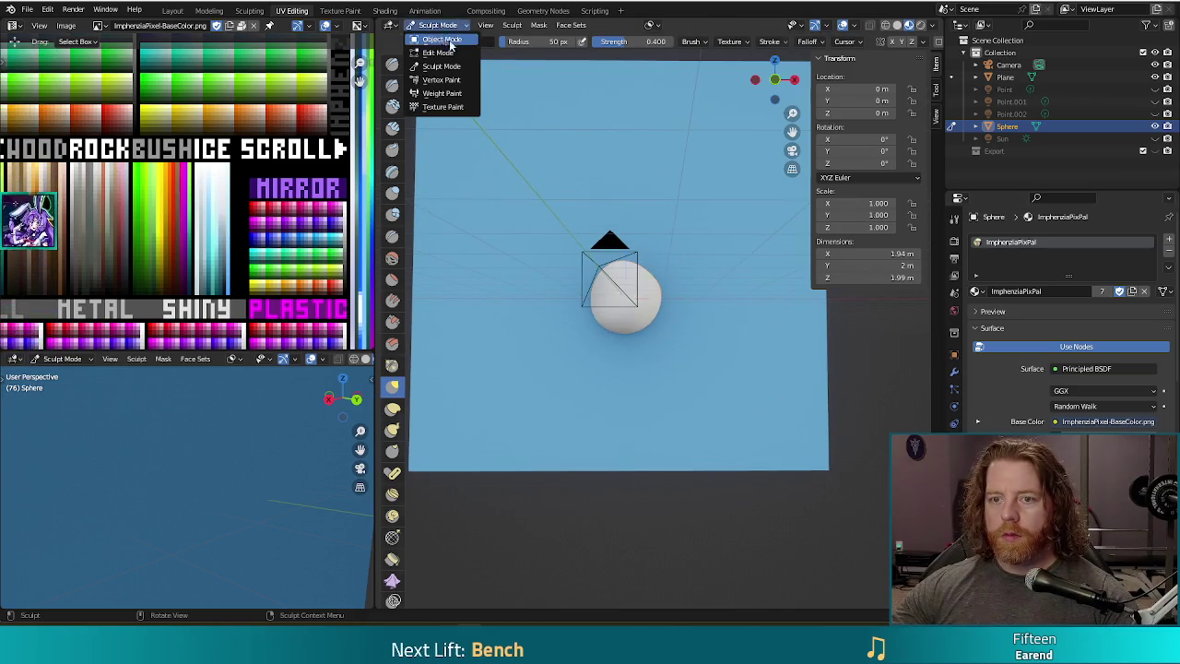
left_click(441, 41)
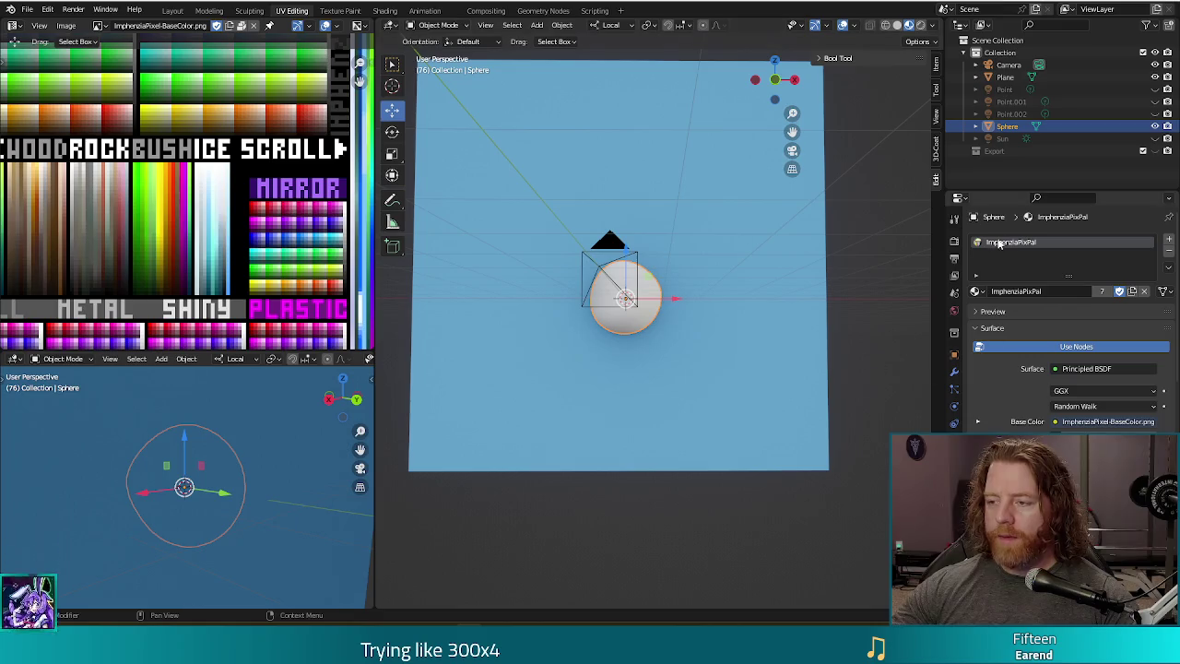
- Add a Decimate modifier to the sphere and lower its ratio
left_click(954, 374)
left_click(996, 238)
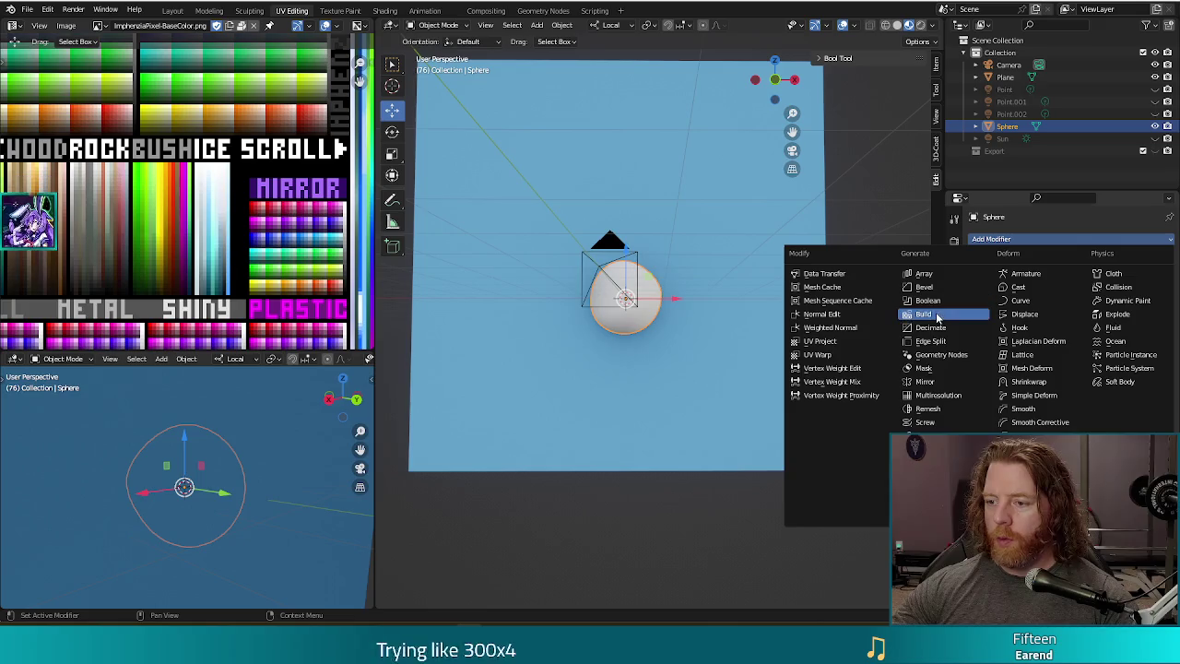
left_click(931, 327)
mouse_move(743, 350)
middle_mouse_down()
mouse_move(744, 367)
mouse_move(722, 369)
middle_mouse_up()
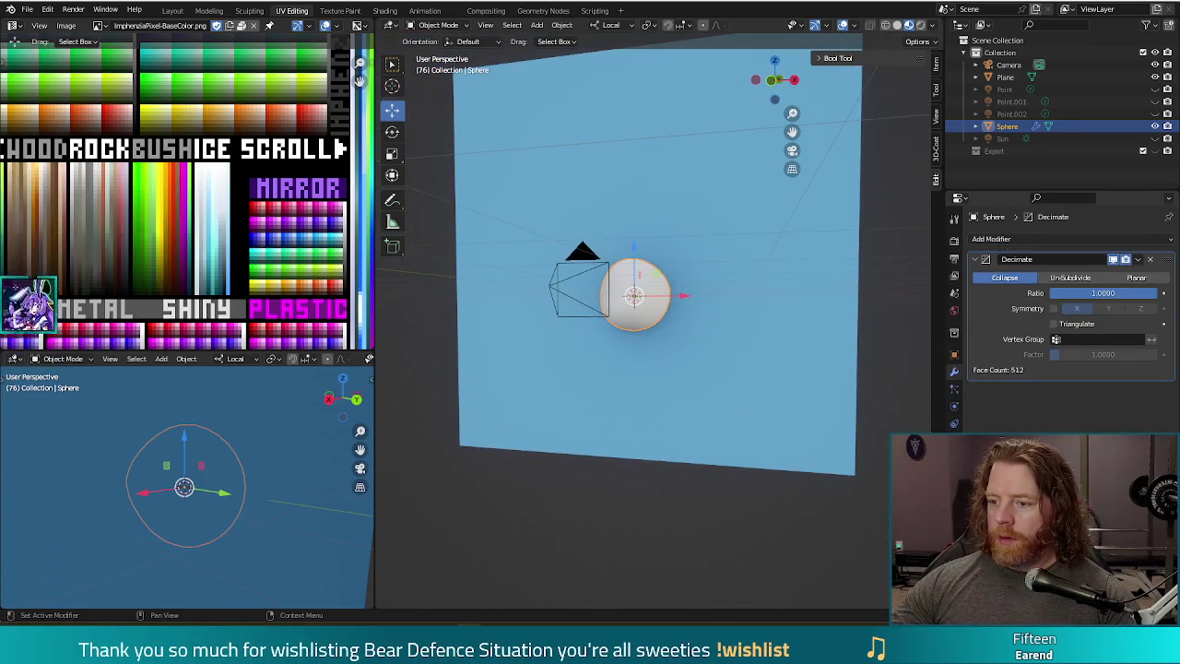
left_click_drag(1103, 293, 1057, 292)
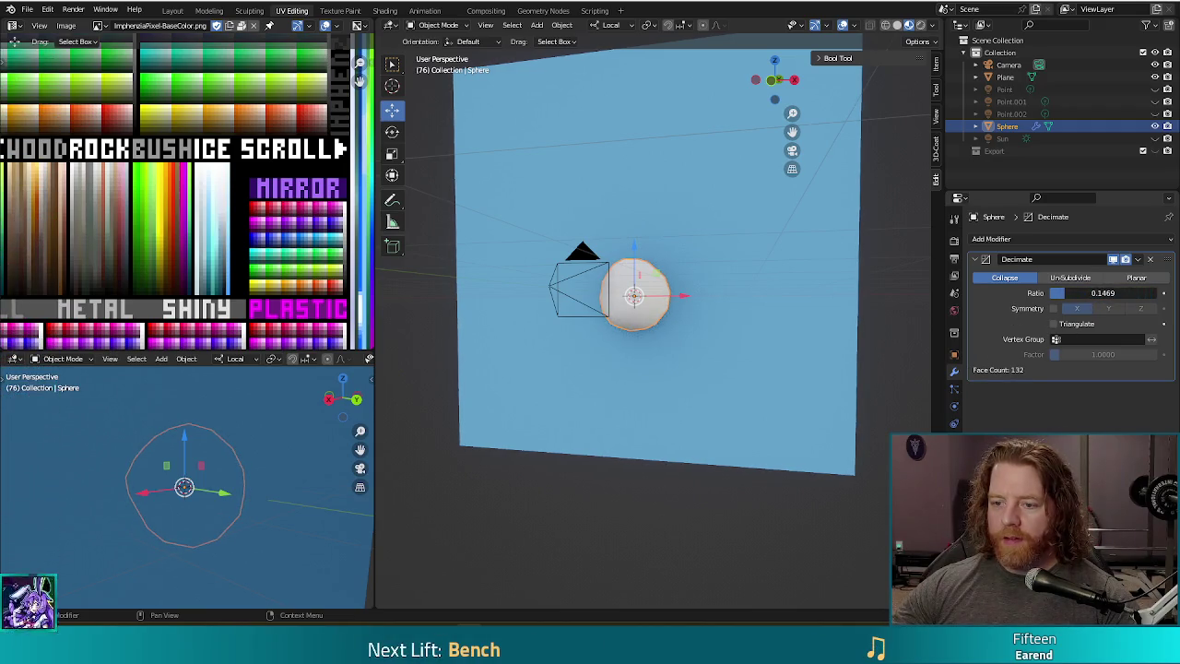
- Switch the viewport to wireframe shading to see the sphere's reduced mesh
left_click(954, 460)
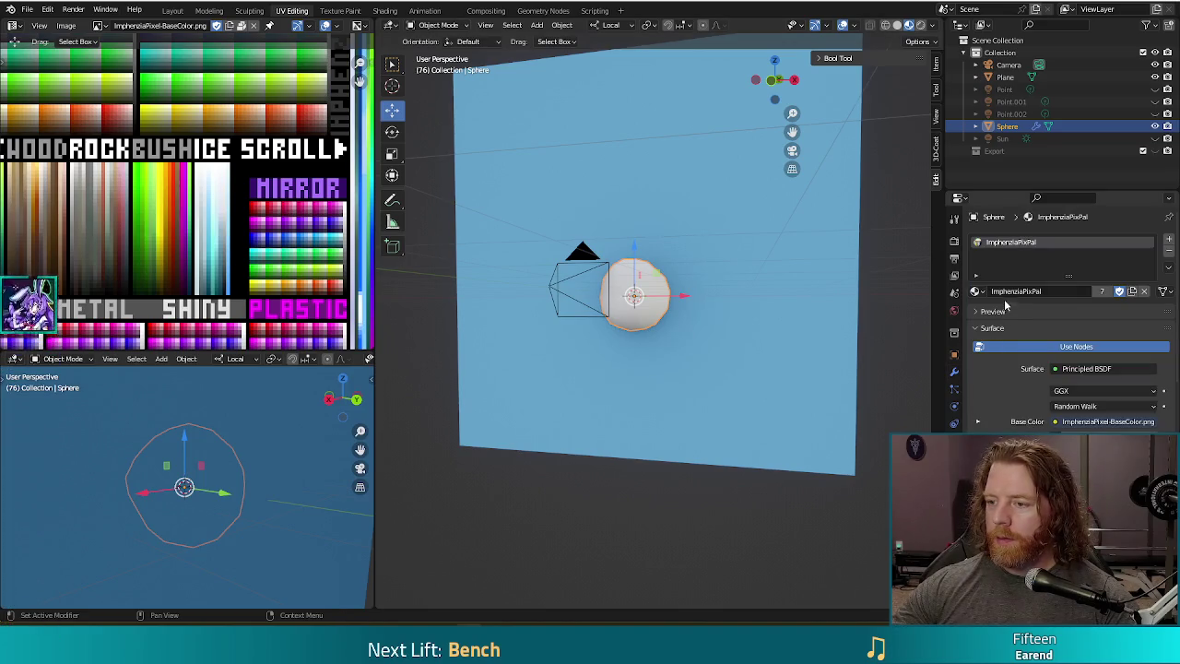
scroll(687, 333, "up", 4)
mouse_move(720, 314)
middle_mouse_down()
mouse_move(684, 354)
mouse_move(766, 301)
mouse_move(754, 319)
middle_mouse_up()
key("z")
left_click(661, 330)
mouse_move(661, 332)
middle_mouse_down()
mouse_move(747, 331)
mouse_move(717, 328)
middle_mouse_up()
- Drop the Decimate ratio further to 0.0734, leaving a 70-face ball
left_click(954, 371)
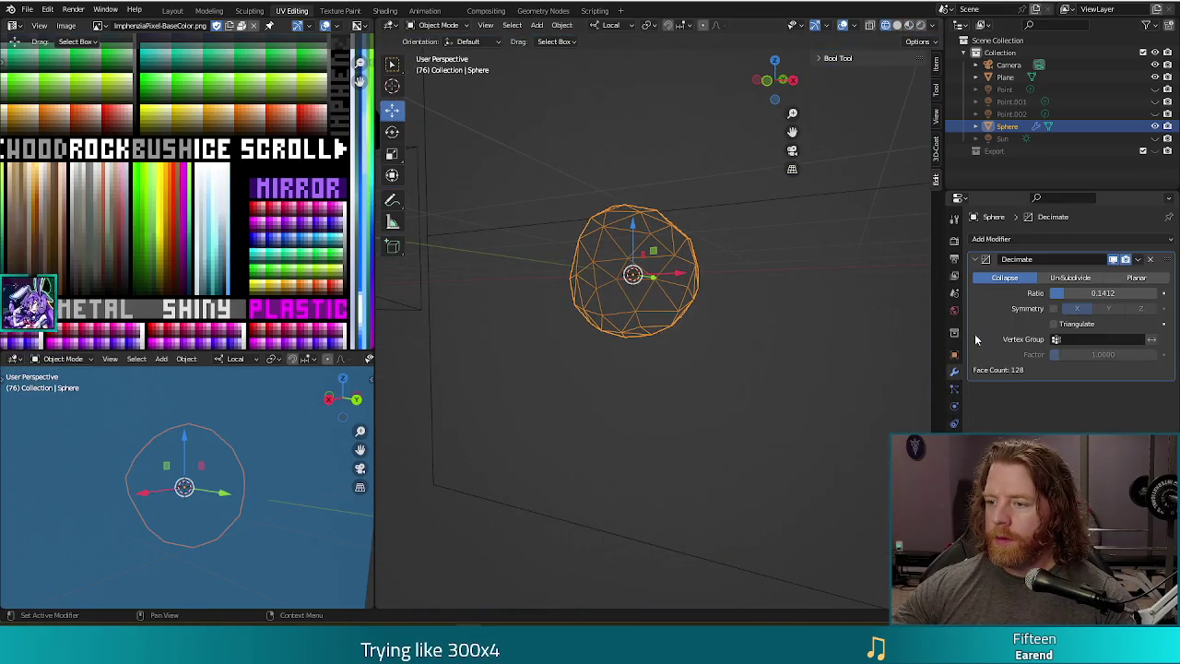
left_click_drag(1068, 295, 1058, 295)
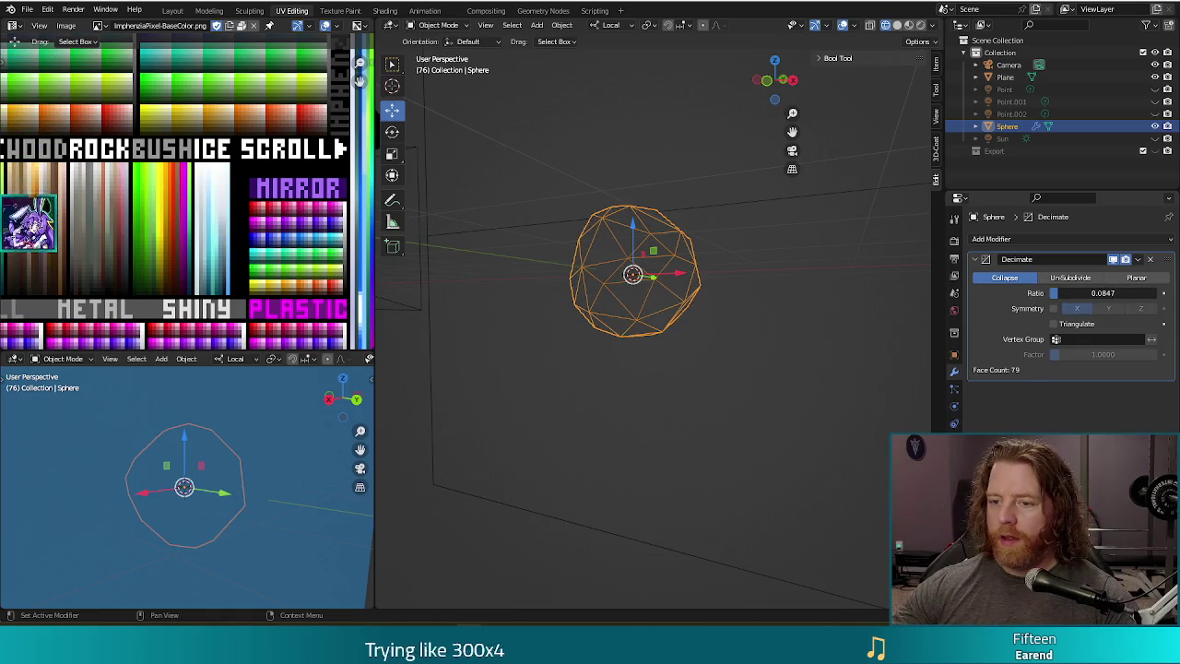
middle_click_drag(922, 341, 899, 347)
left_click_drag(1061, 293, 1056, 293)
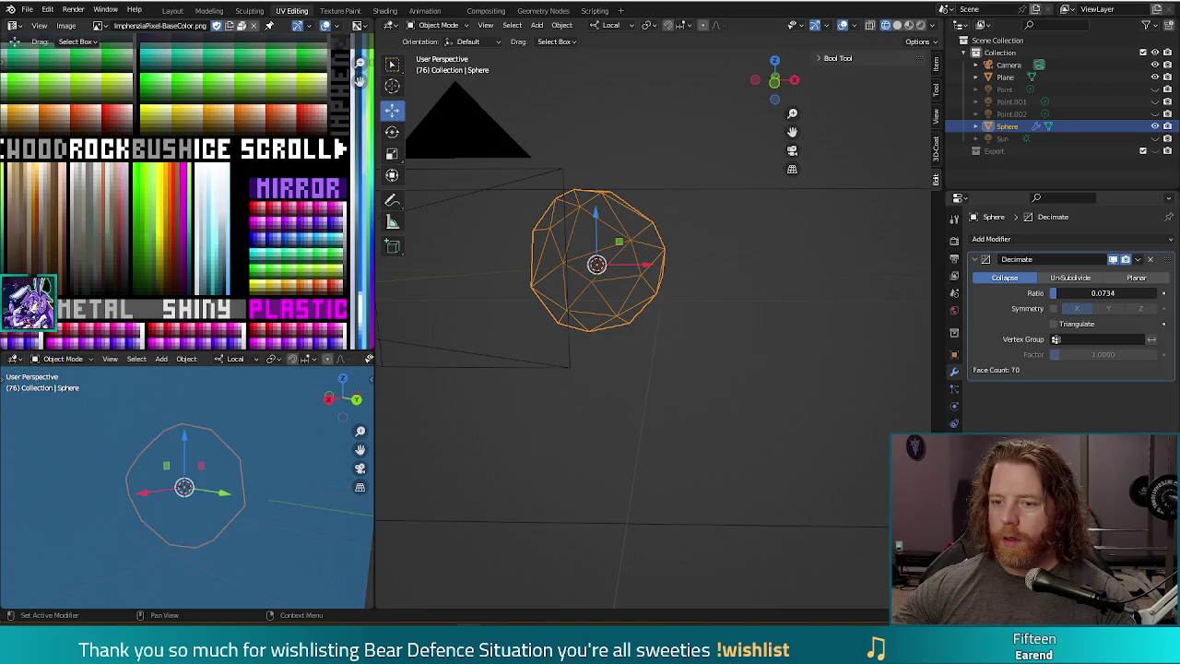
mouse_move(761, 382)
middle_mouse_down()
mouse_move(725, 342)
mouse_move(775, 342)
middle_mouse_up()
- Toggle the decimated sphere into Edit Mode to inspect it, then back to Object Mode
key("Tab")
key("Tab")
left_click(439, 26)
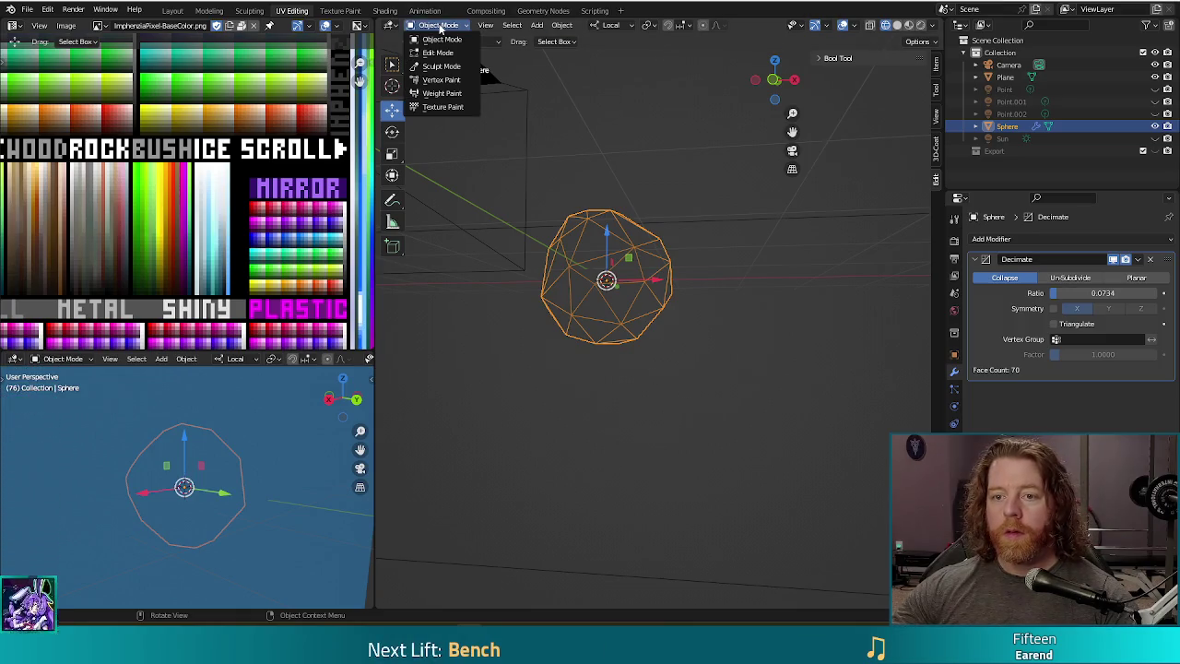
left_click(442, 54)
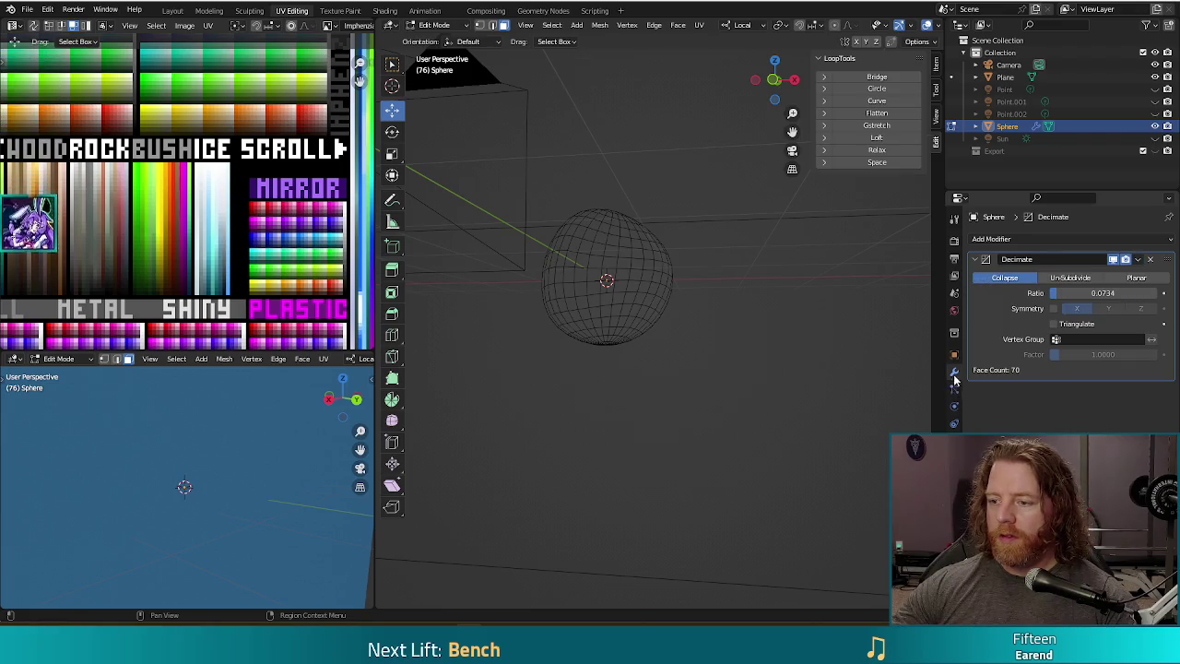
left_click(449, 39)
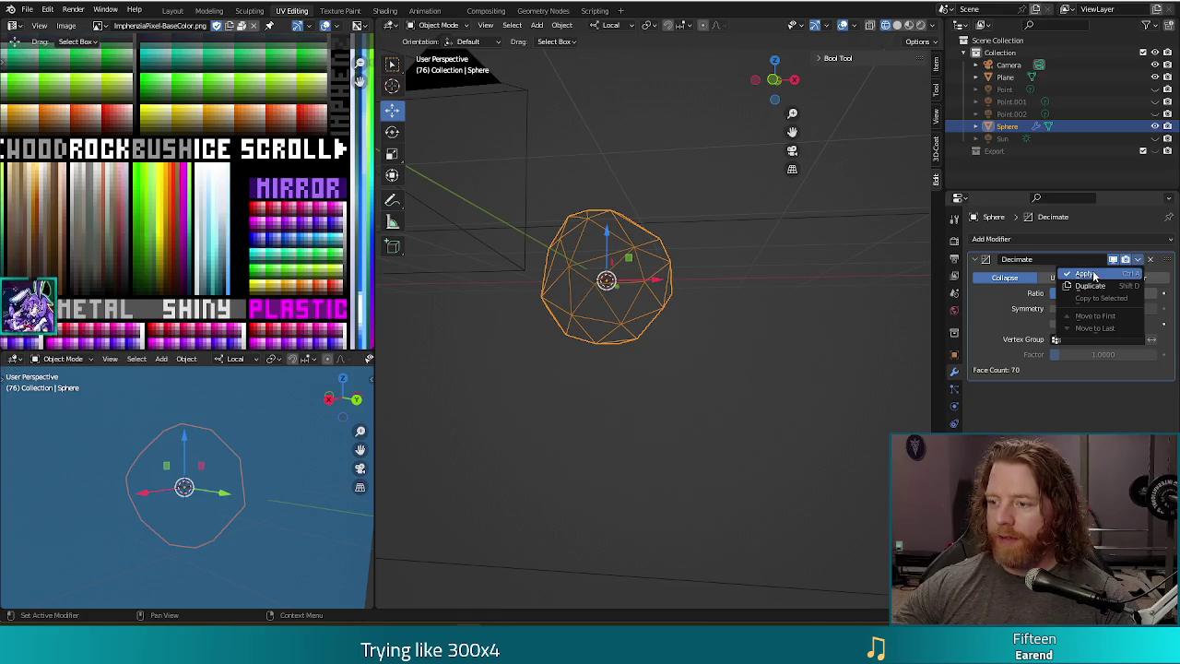
- Apply the Decimate modifier, switch to material preview shading, and enter Edit Mode on the sphere
left_click(1088, 273)
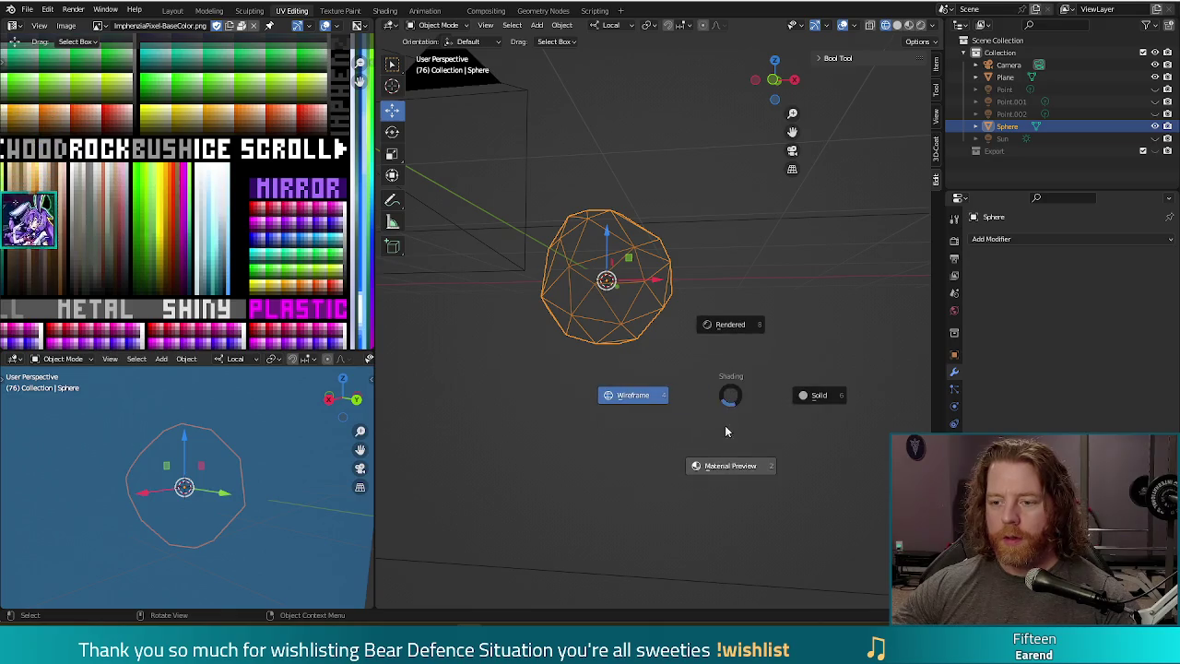
left_click(726, 430)
middle_click_drag(702, 392, 737, 395)
key("Tab")
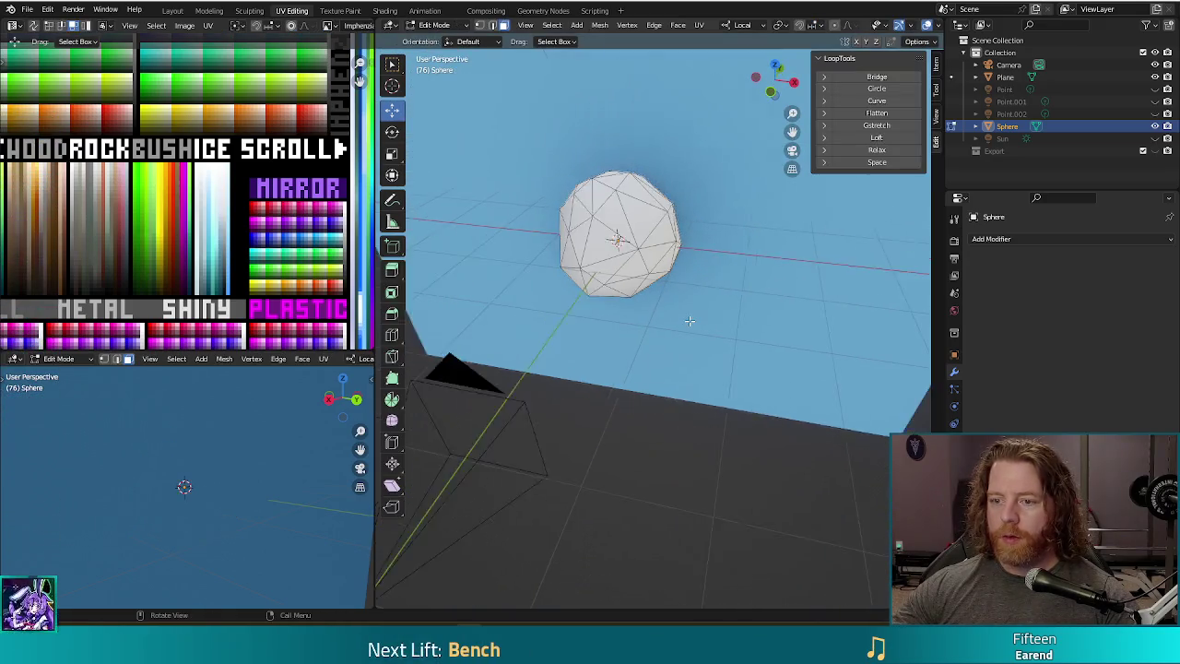
middle_click_drag(701, 254, 683, 328)
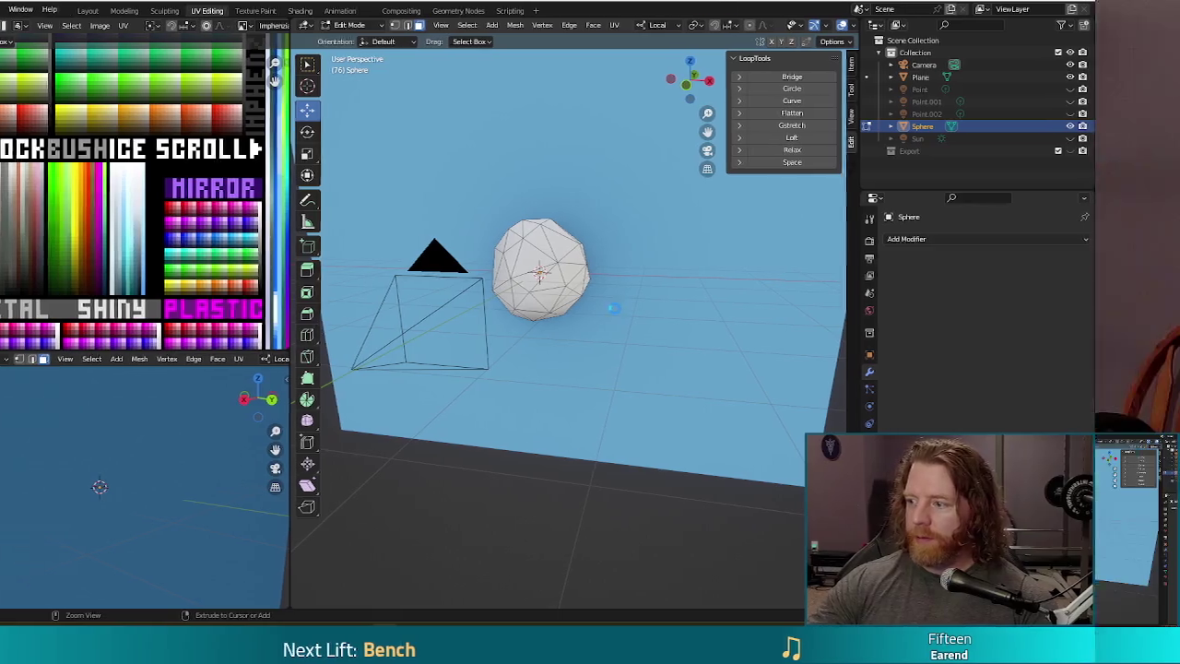
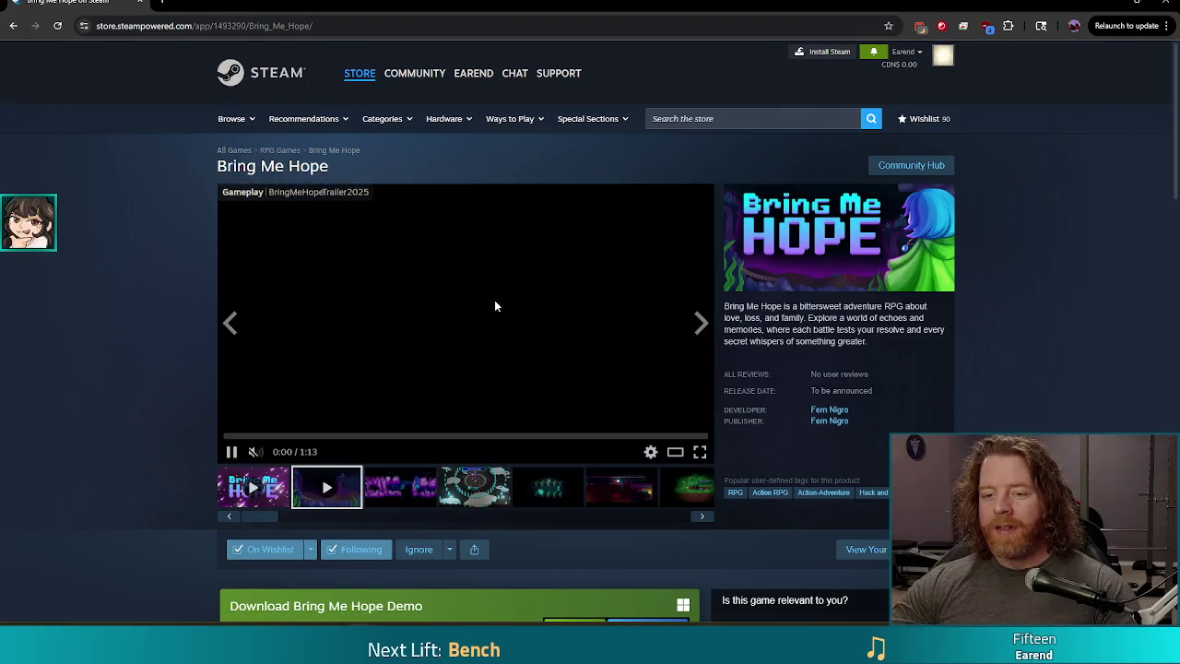
- Watch the Bring Me Hope trailer full screen, then exit it and switch to Blender
left_click(701, 450)
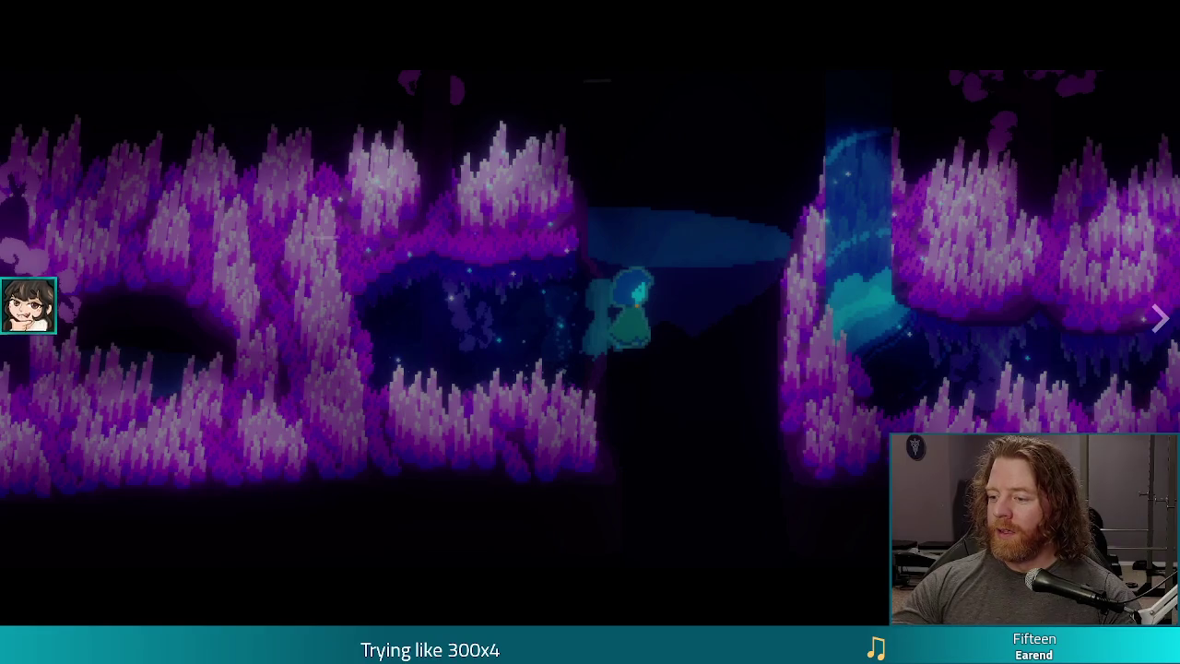
key("Escape")
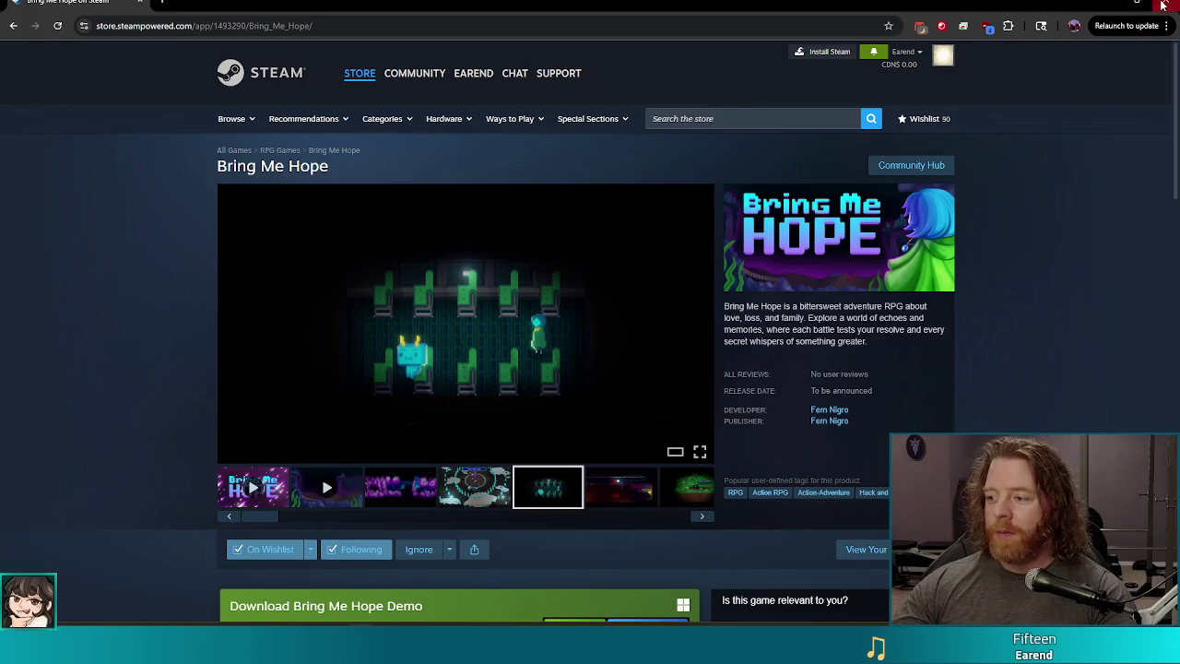
key("alt+Tab")
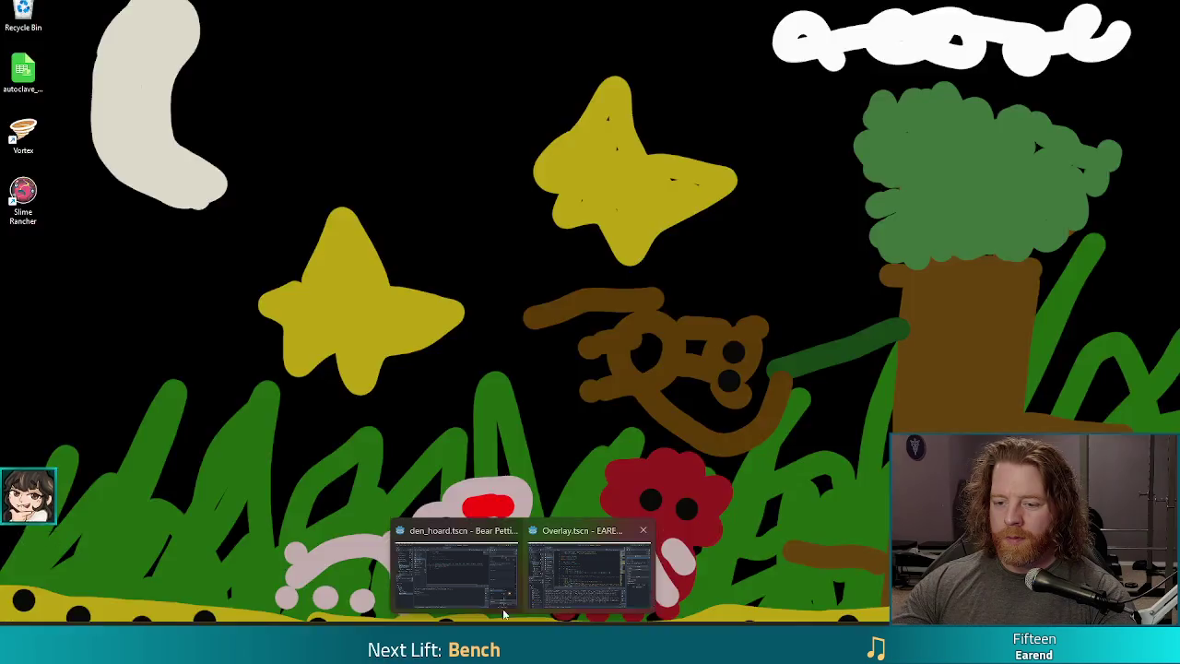
- Bring Godot to the front and run the Bear Defence Situation project
left_click(456, 567)
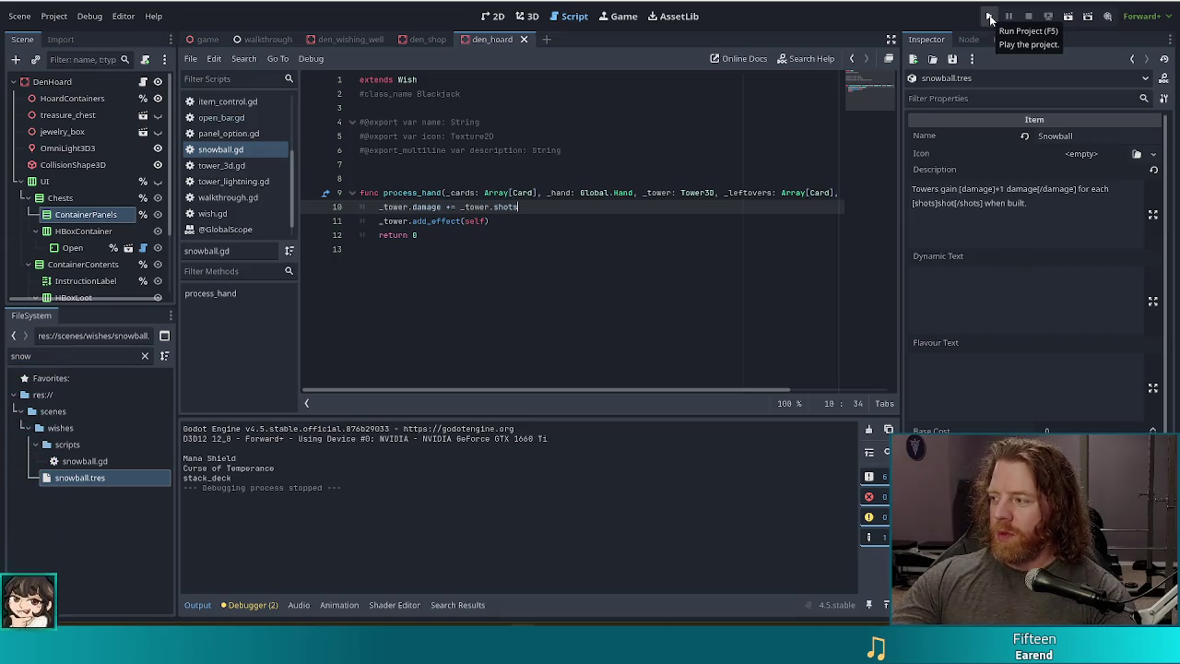
left_click(990, 17)
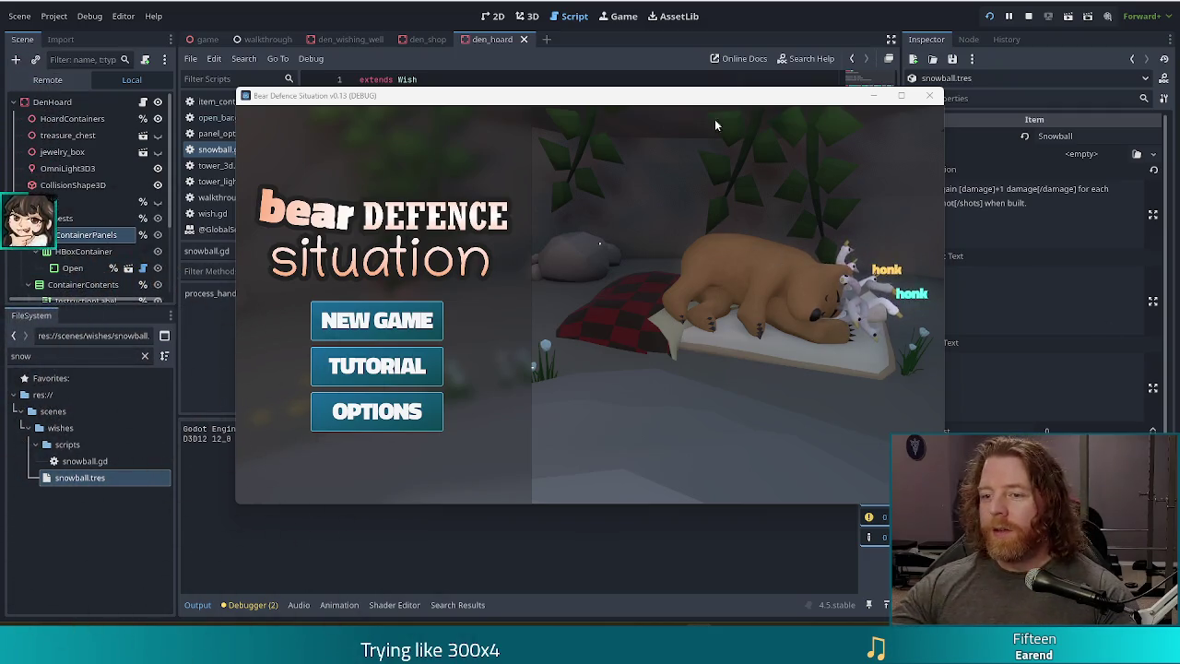
- Start a new game, browse the merchant's shop, then close it
key("Return")
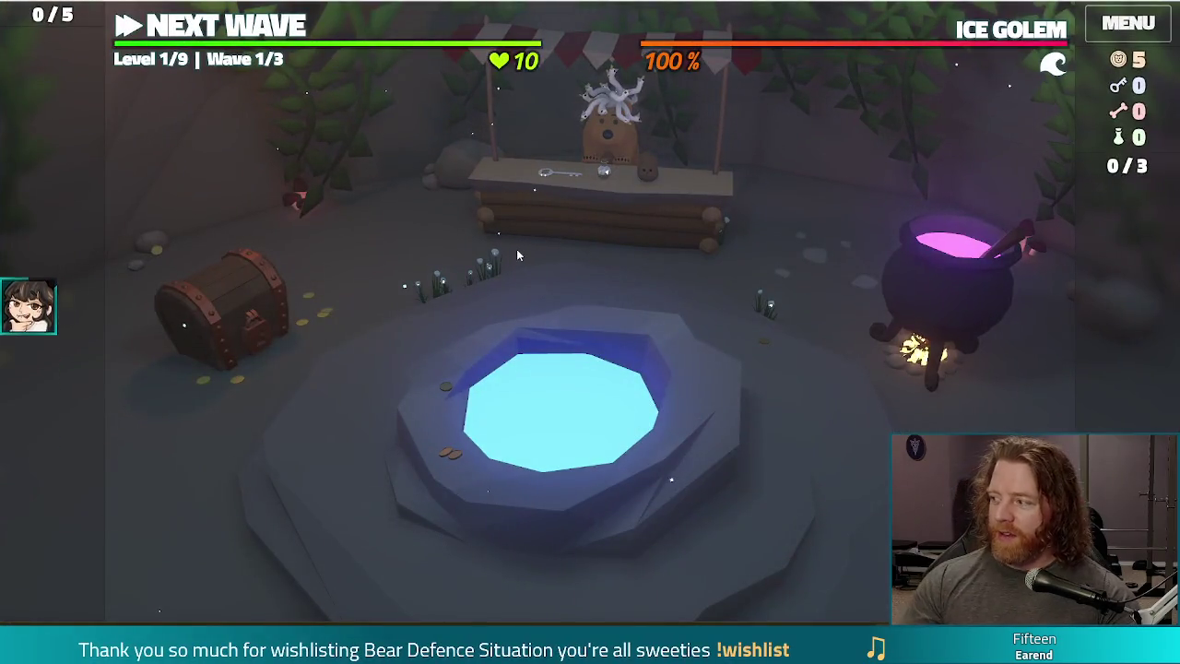
left_click(643, 225)
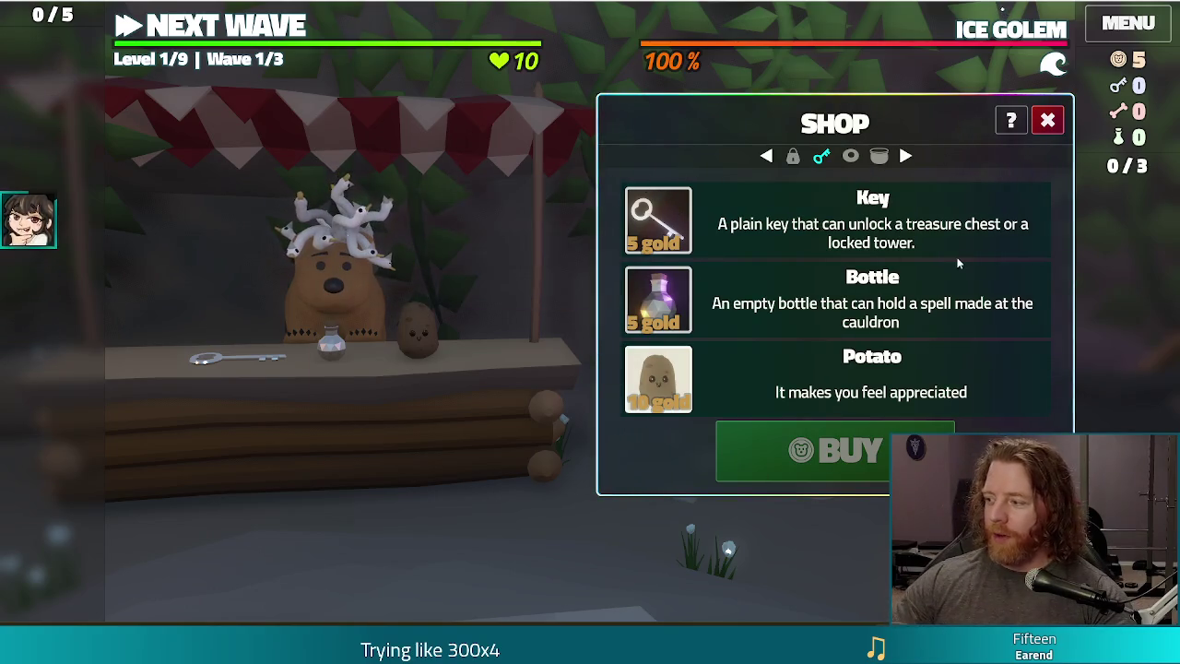
left_click(1047, 120)
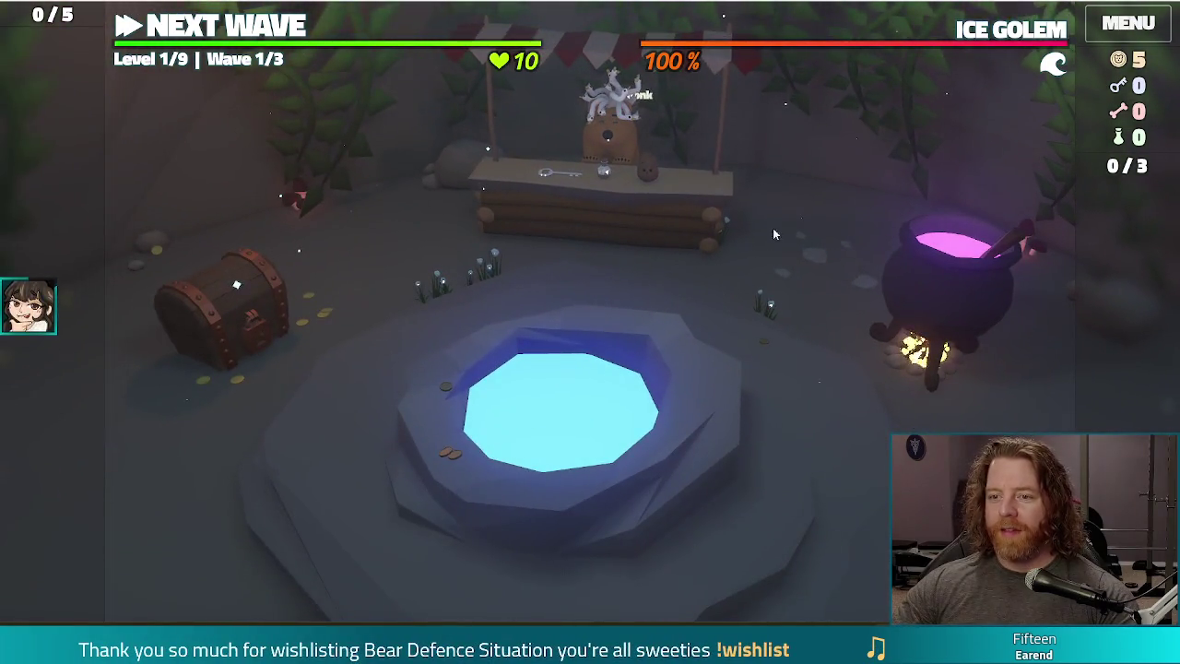
- Spend 5 coins at the wishing well and take the Open Bar wish
left_click(653, 416)
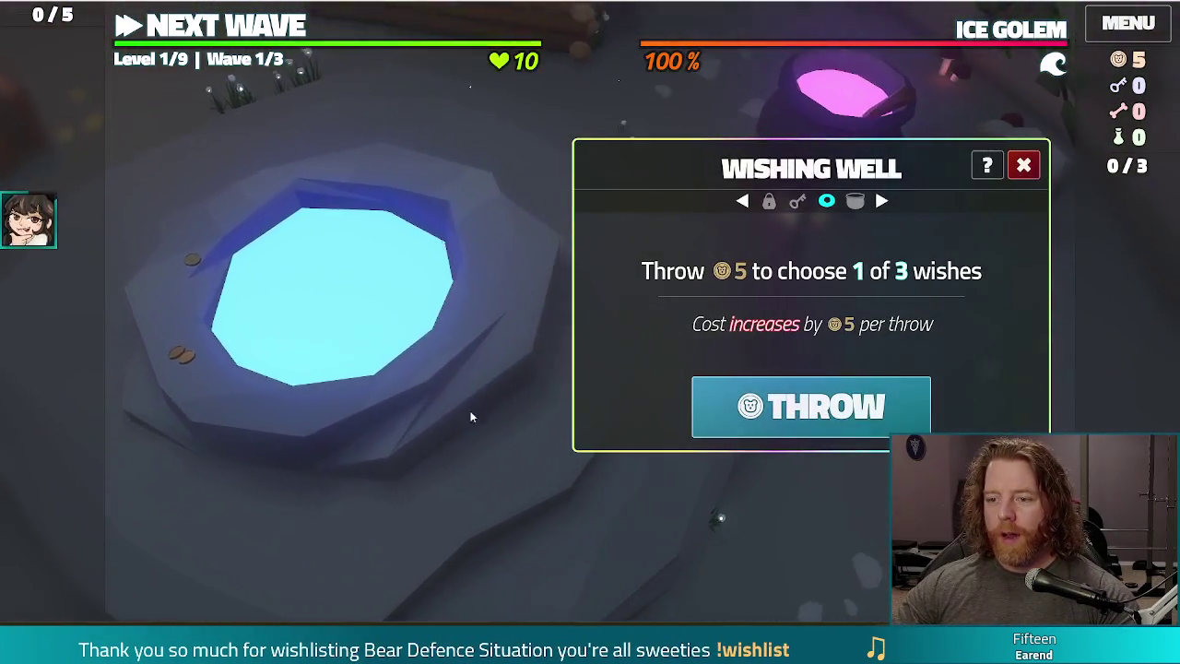
left_click(807, 407)
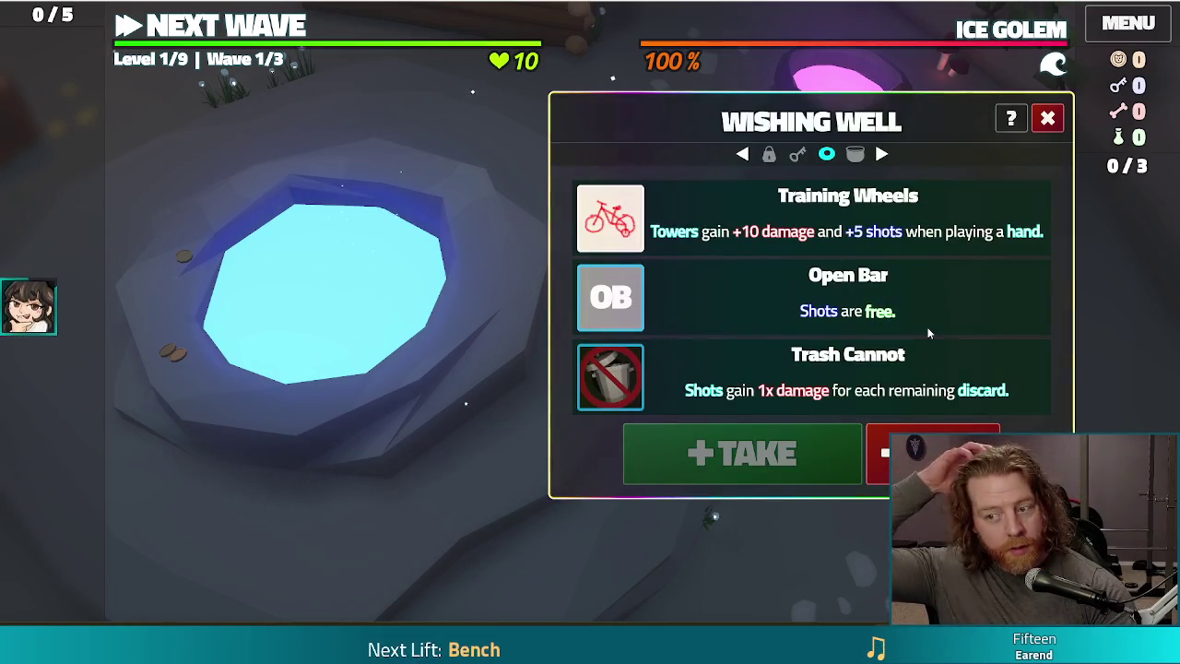
left_click(722, 294)
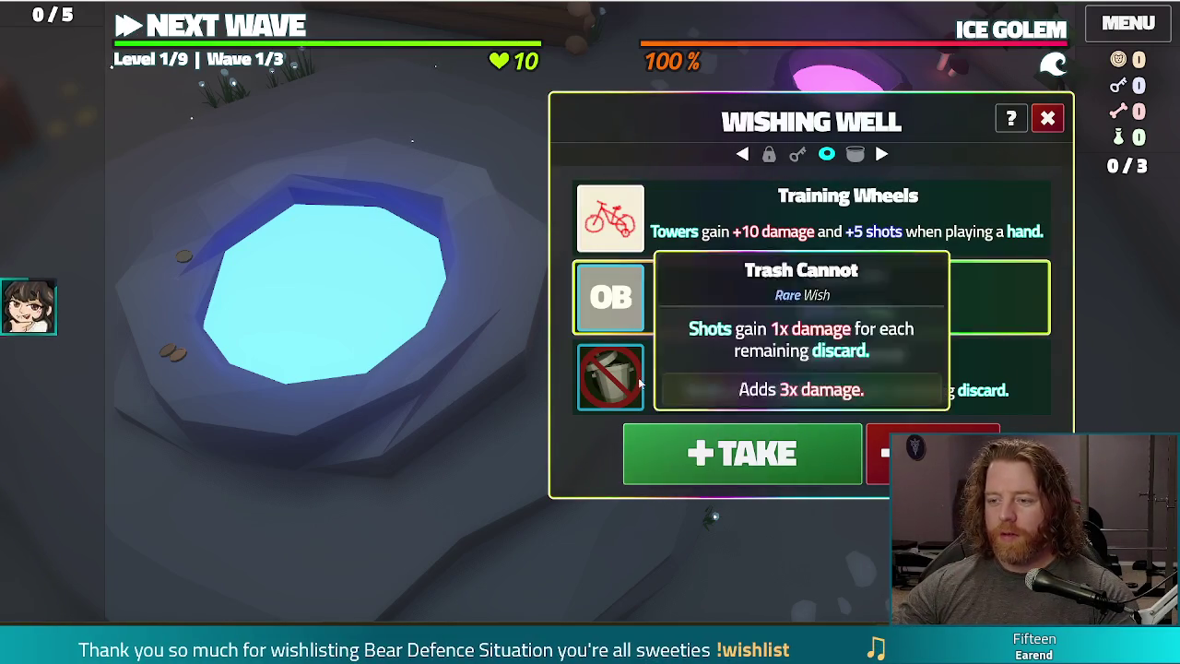
left_click(739, 440)
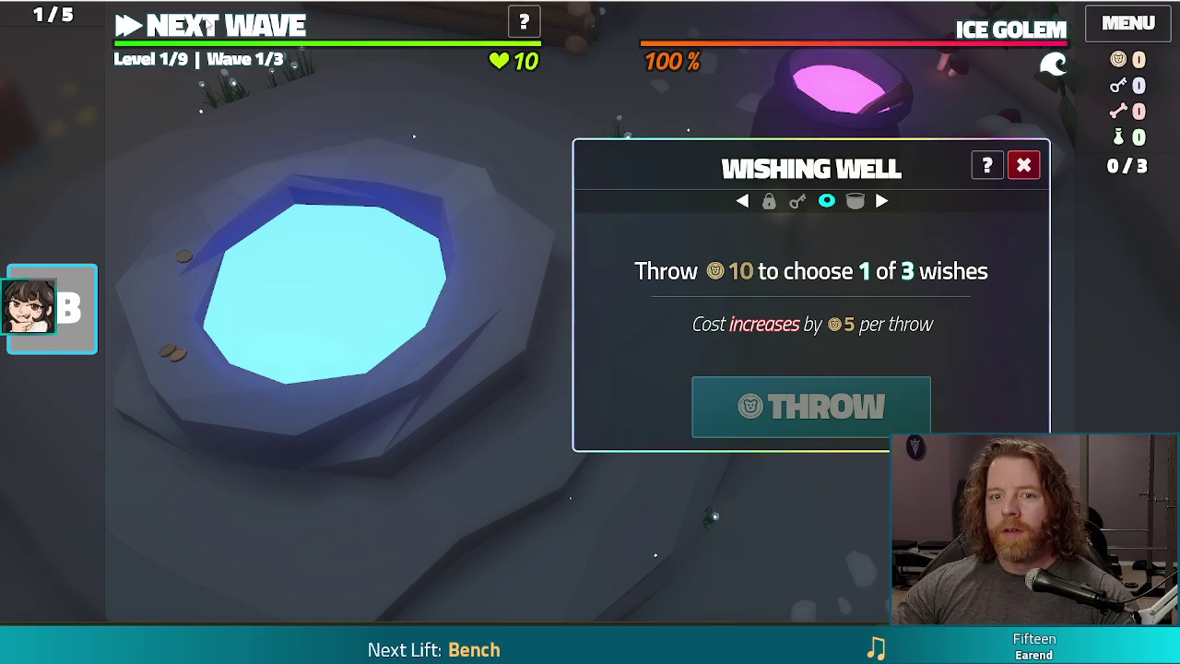
- Go to the level map and discard cards repeatedly to draw a better hand
left_click(208, 26)
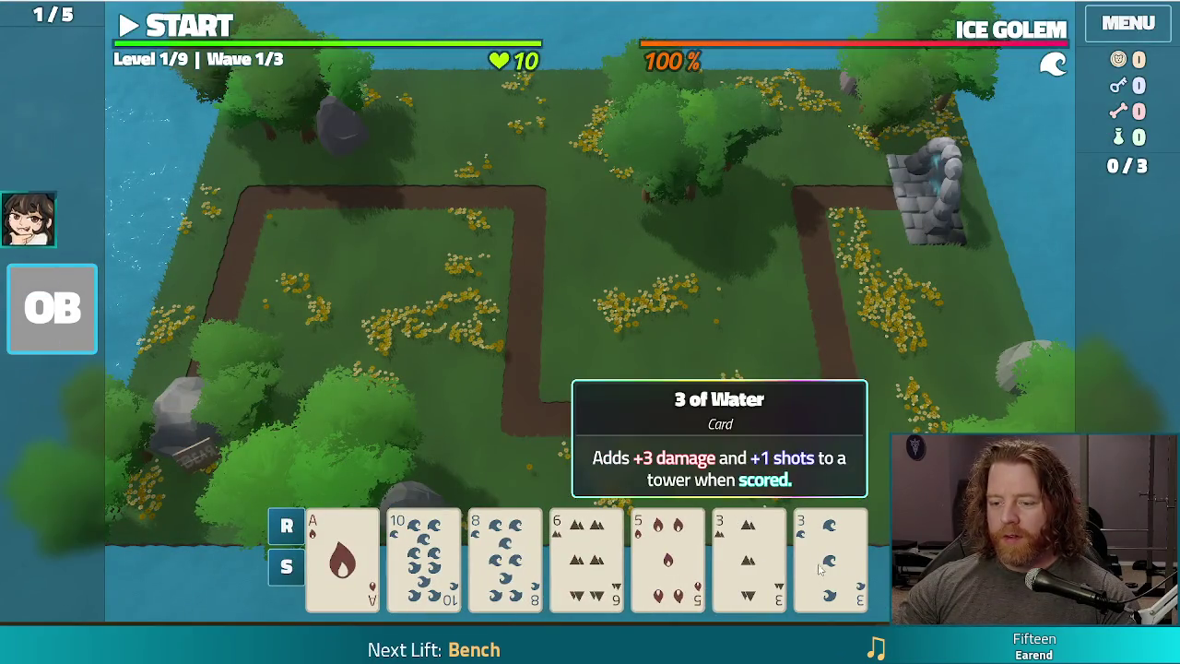
left_click(658, 557)
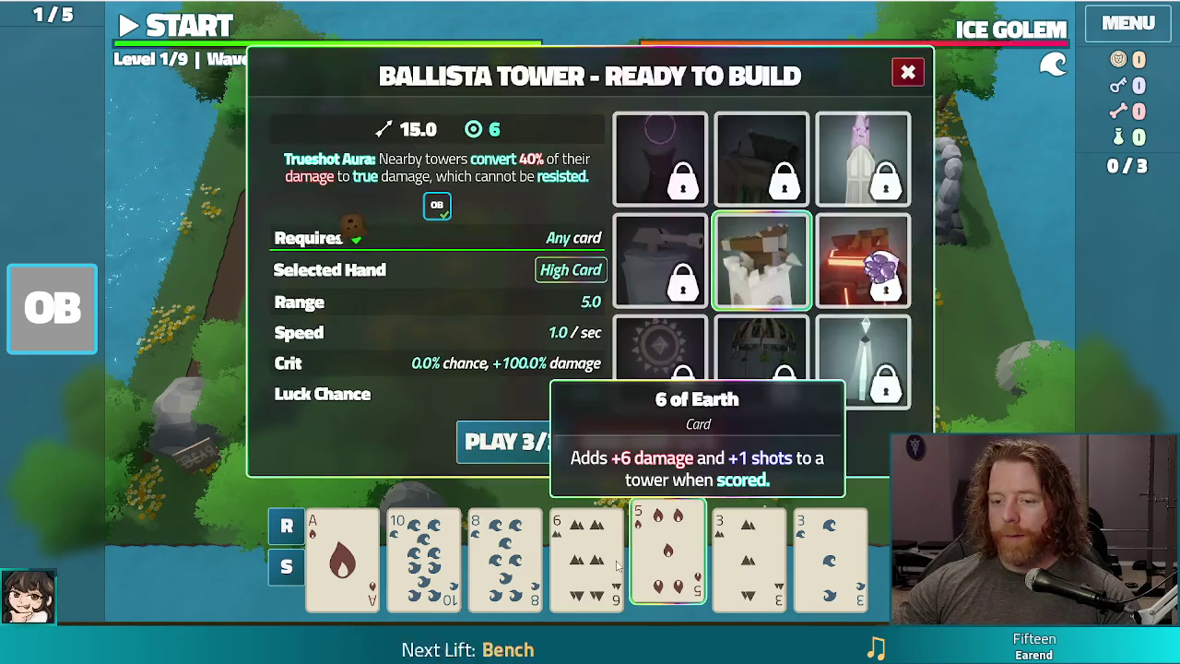
left_click(586, 557)
left_click(505, 557)
left_click(657, 449)
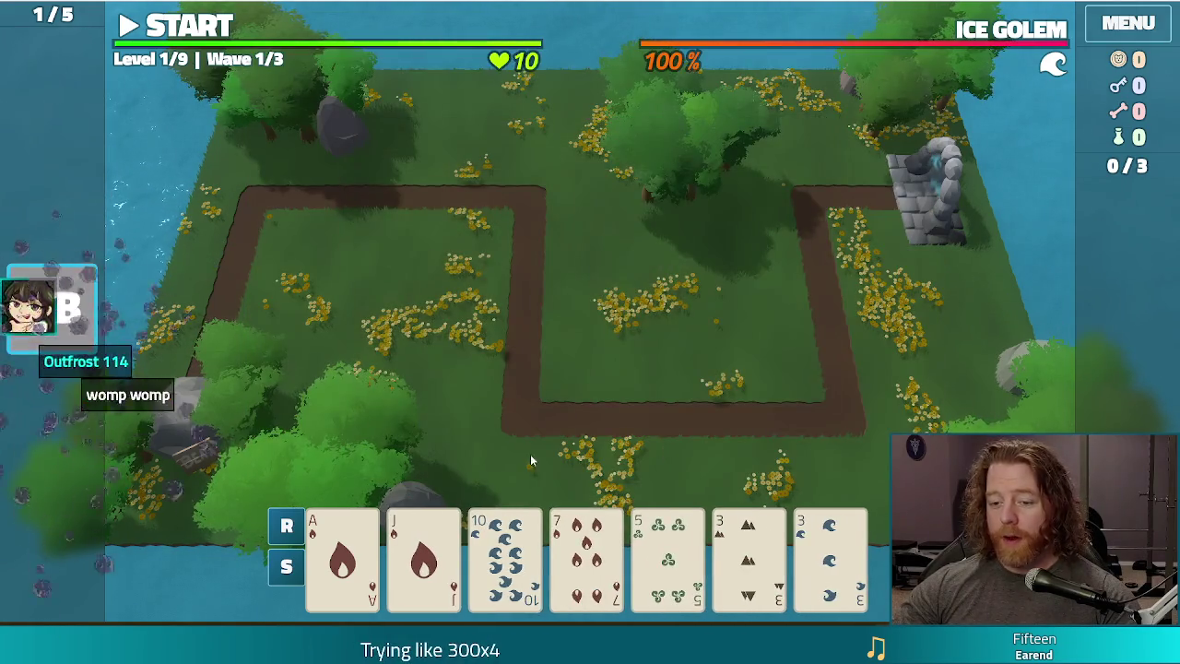
left_click(588, 553)
left_click(643, 442)
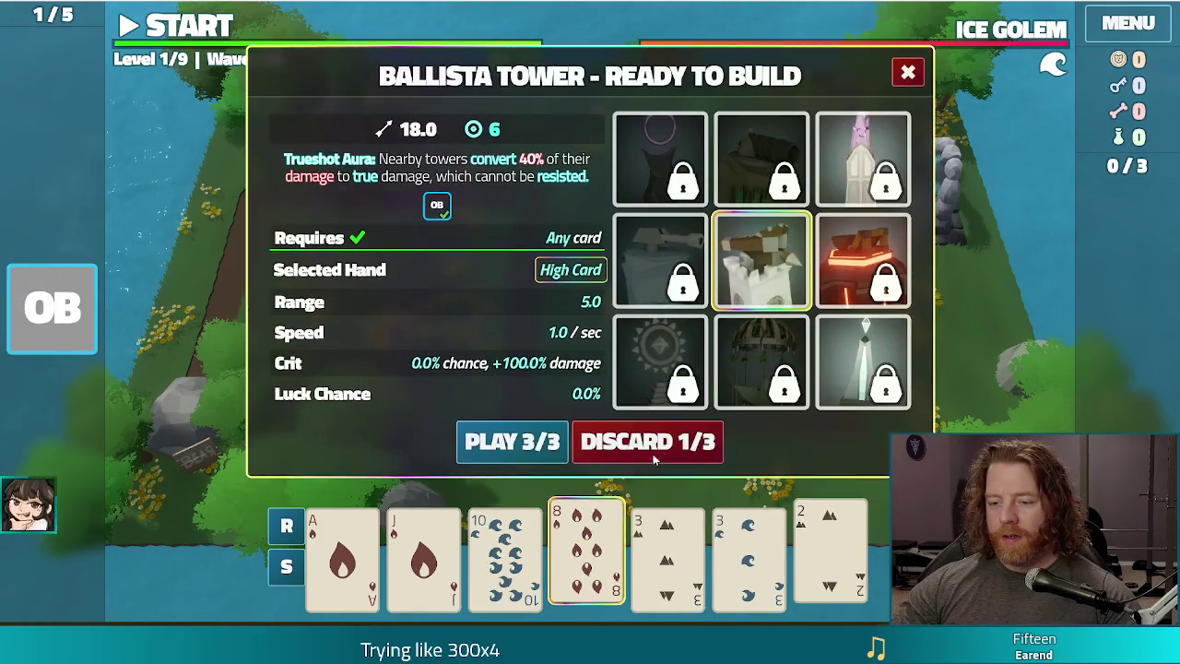
left_click(654, 459)
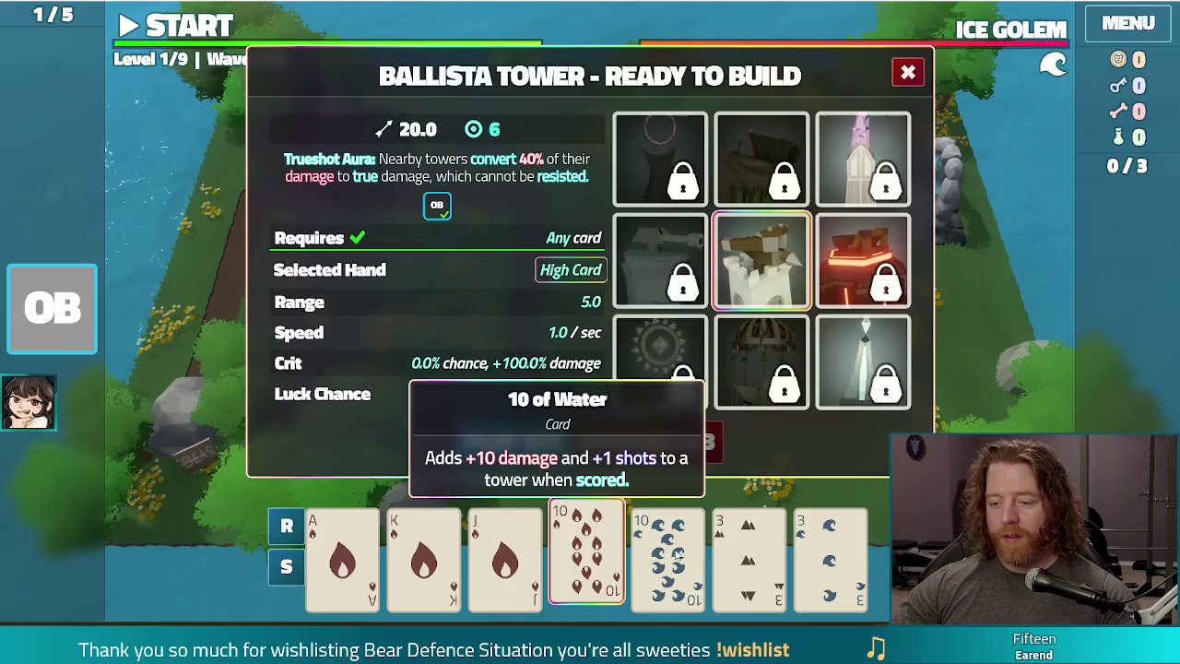
- Play a two-pair hand and the Ace of Fire as two Ballista towers inside the path loop
left_click(677, 553)
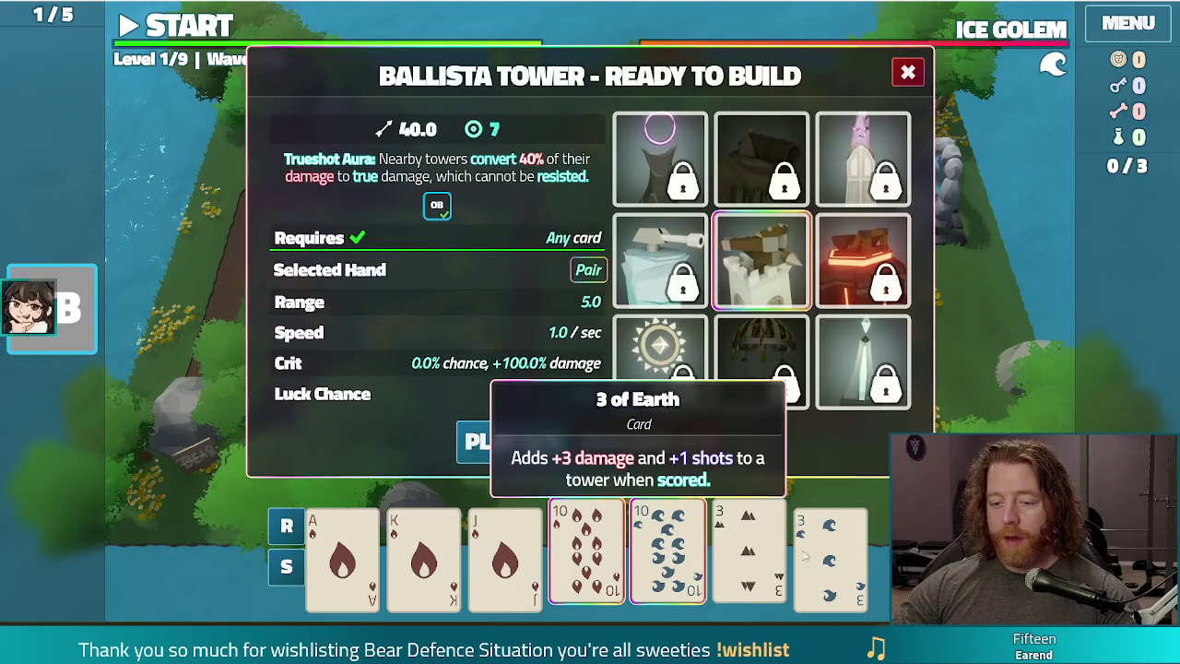
left_click(749, 553)
left_click(830, 553)
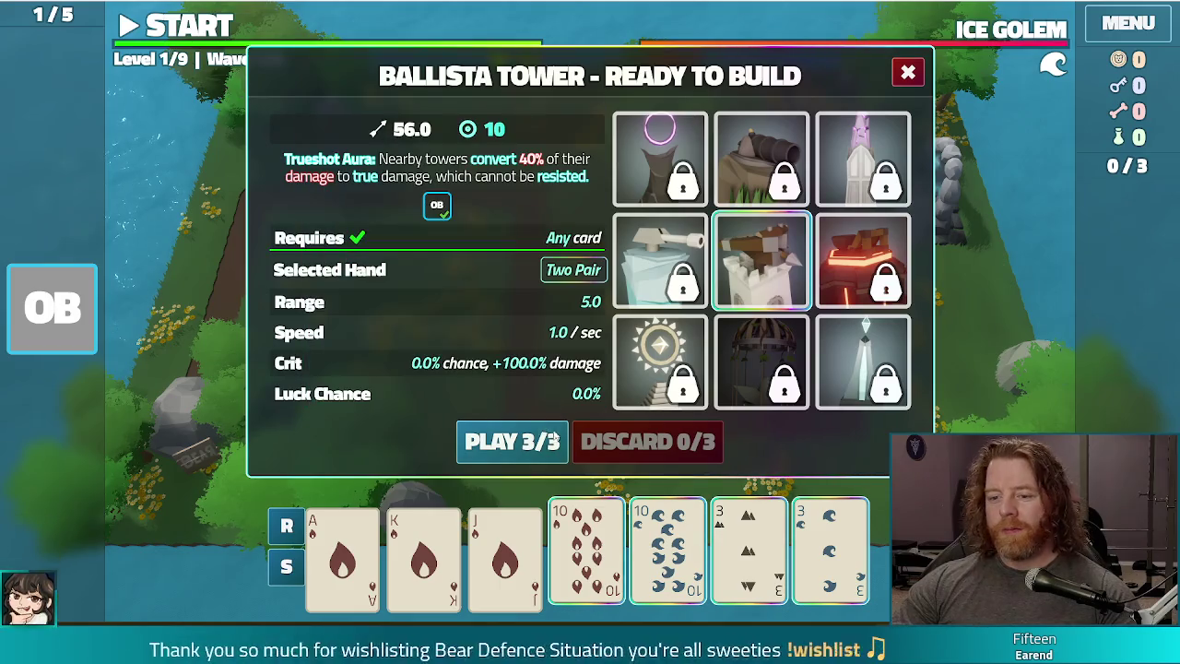
left_click(512, 441)
left_click(751, 343)
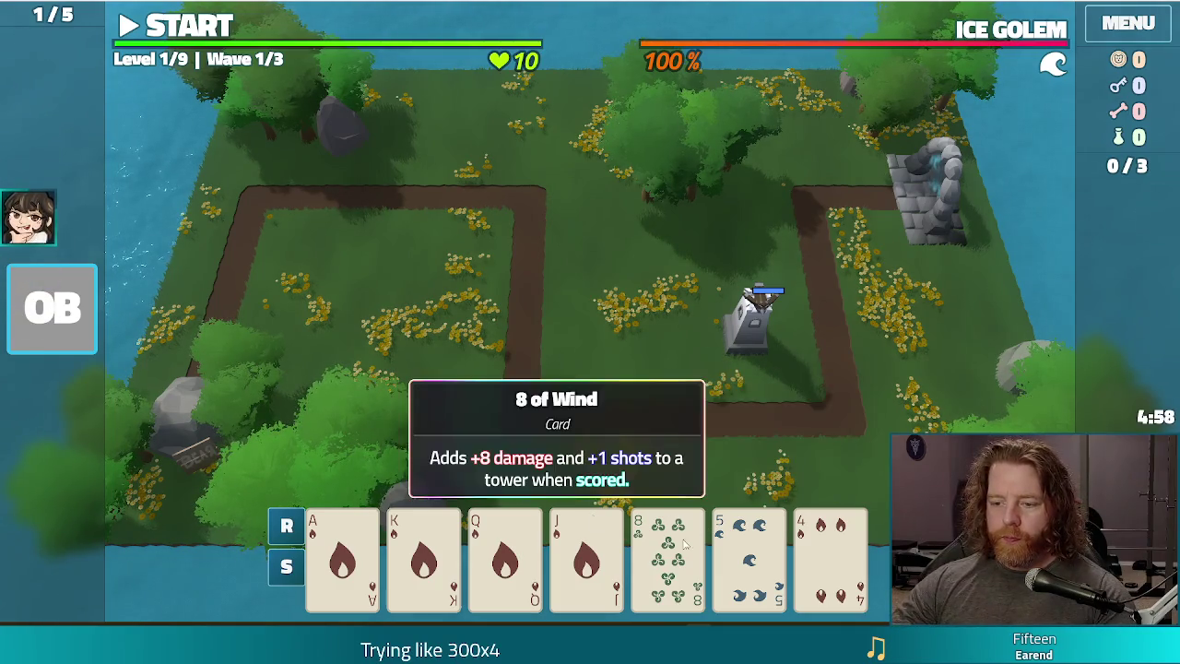
left_click(342, 558)
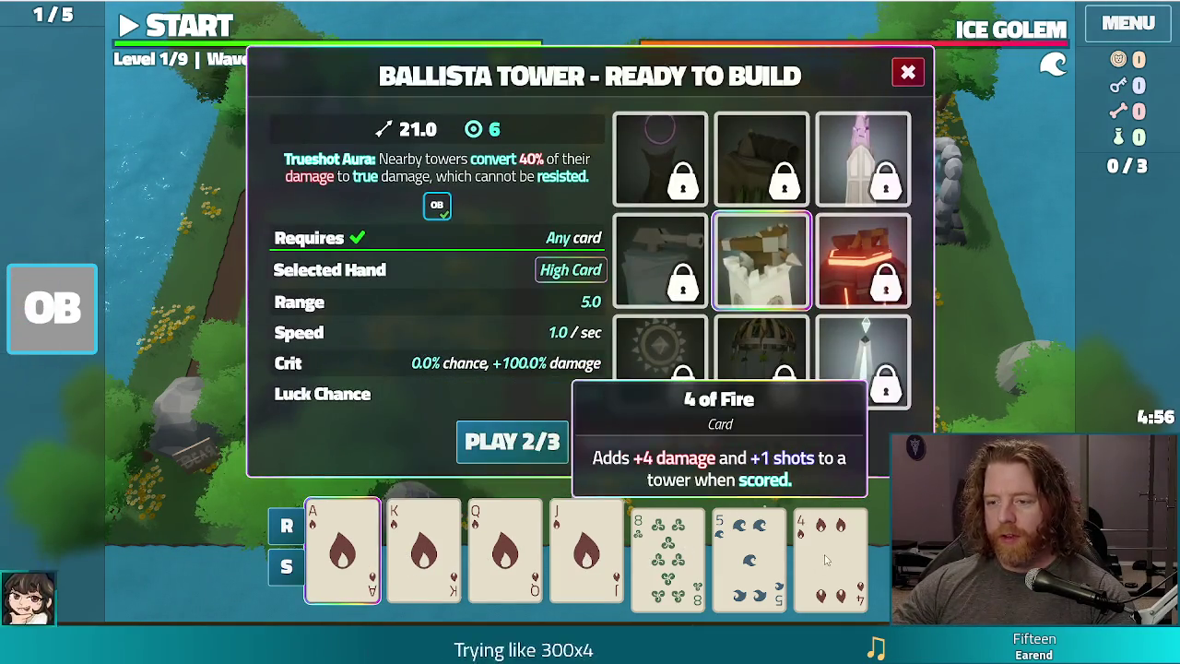
left_click(506, 440)
left_click(611, 318)
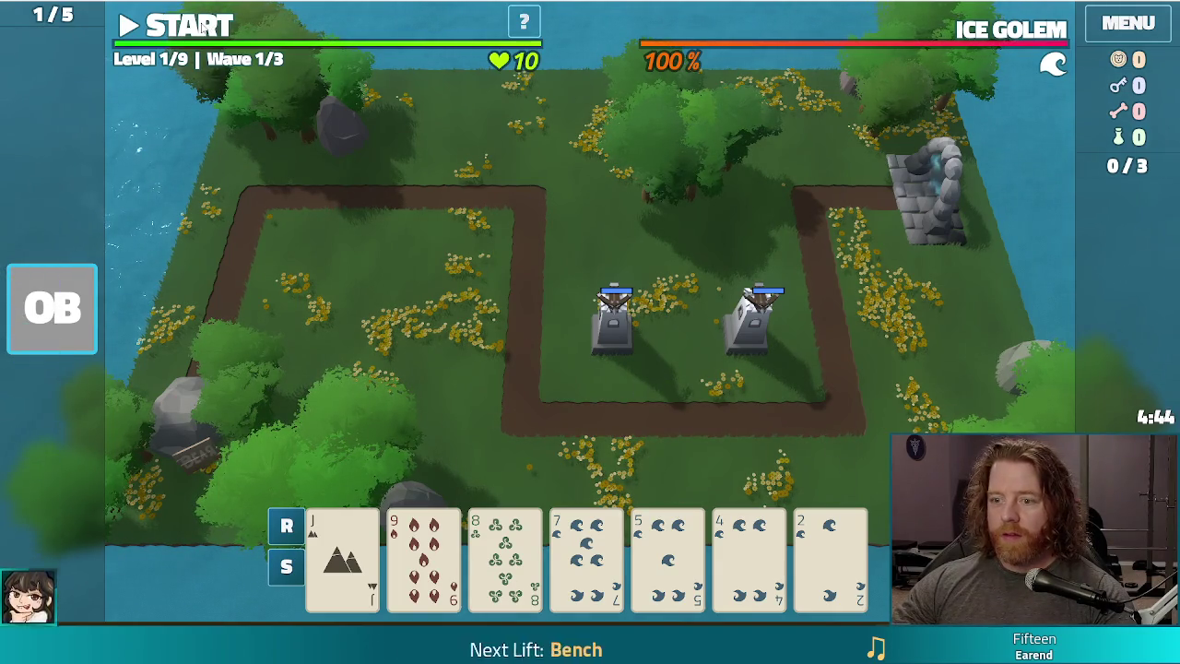
- Run the first wave with a brief pause and dismiss the wave results
key("space")
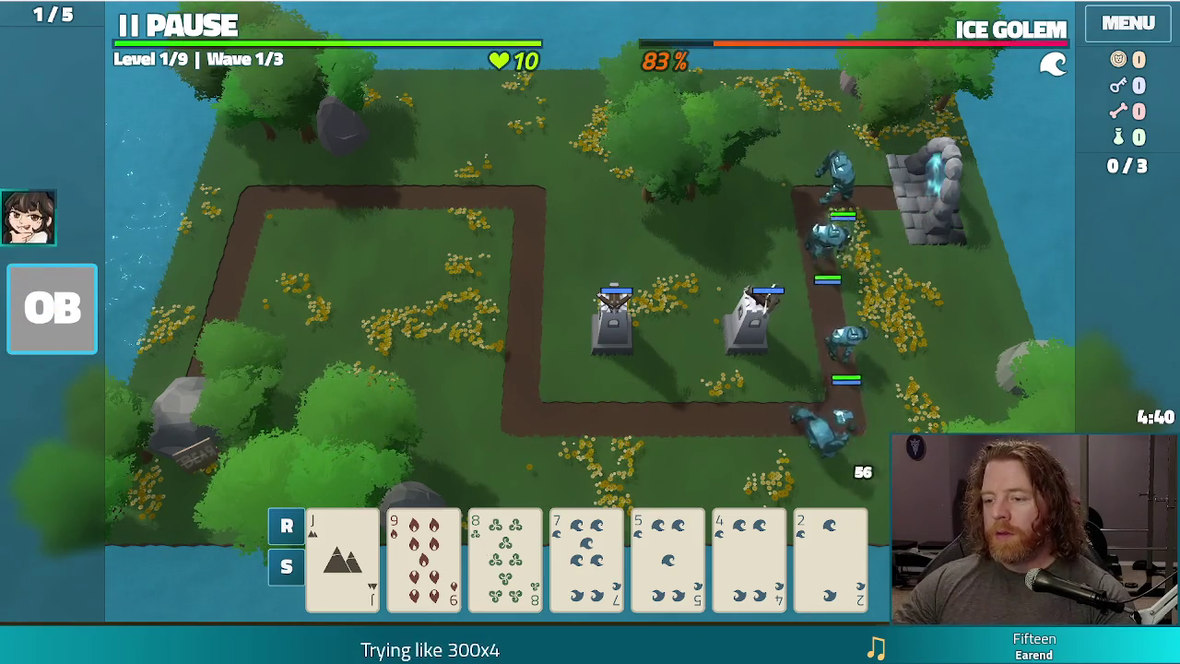
key("space")
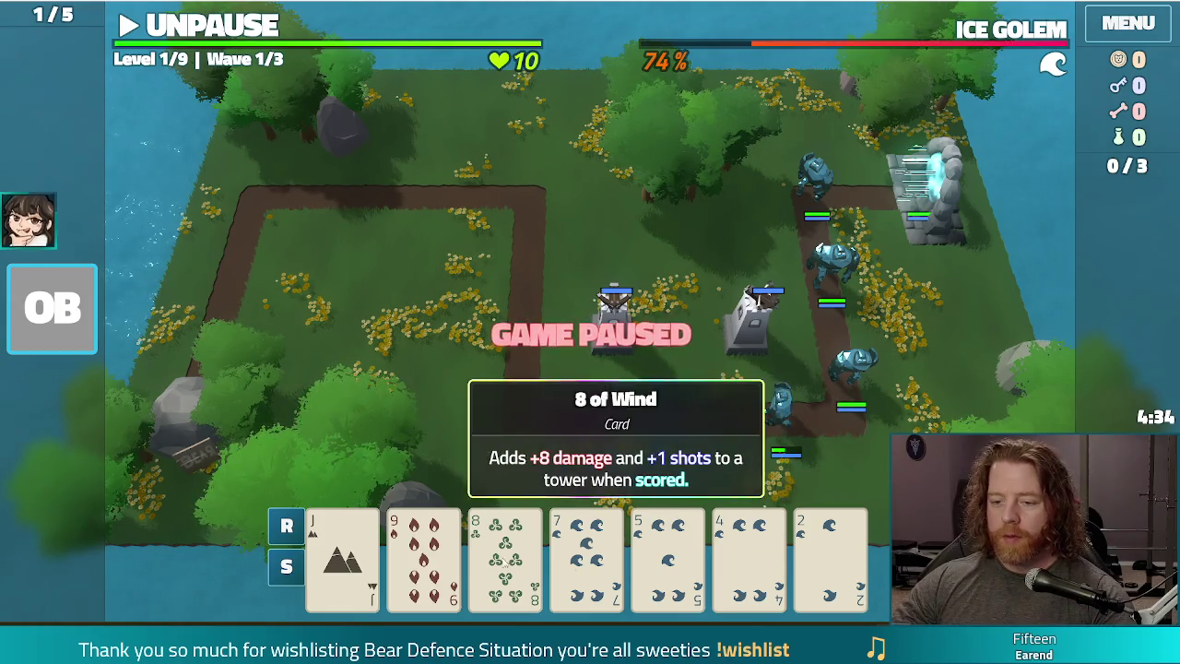
left_click(829, 553)
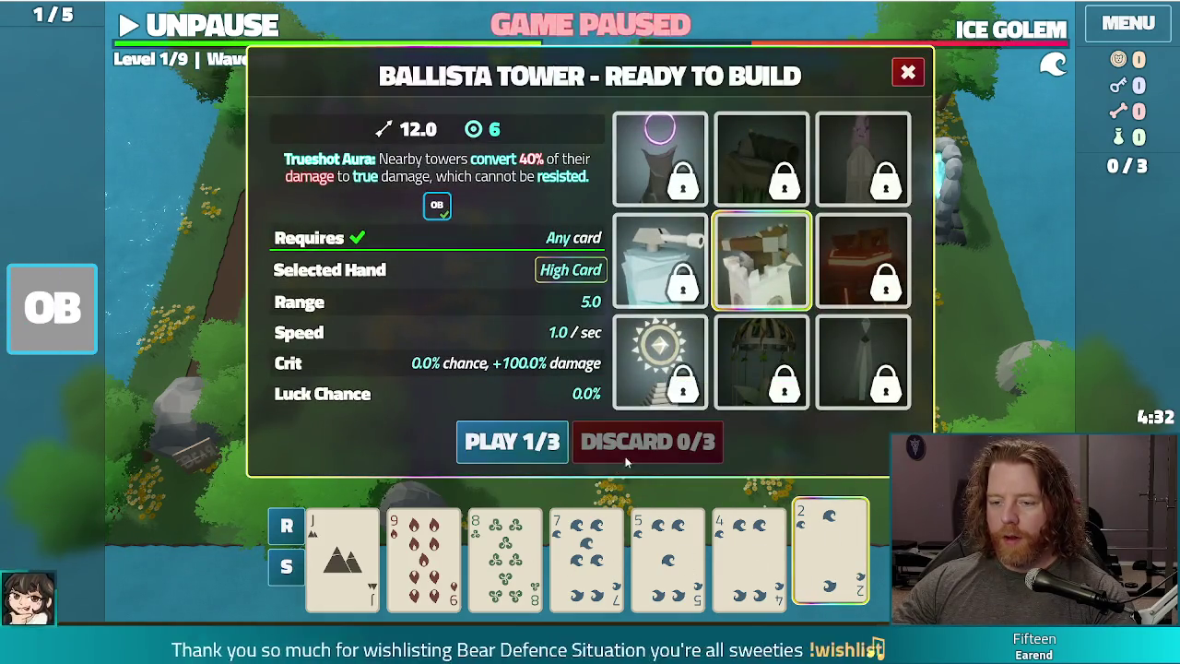
left_click(829, 553)
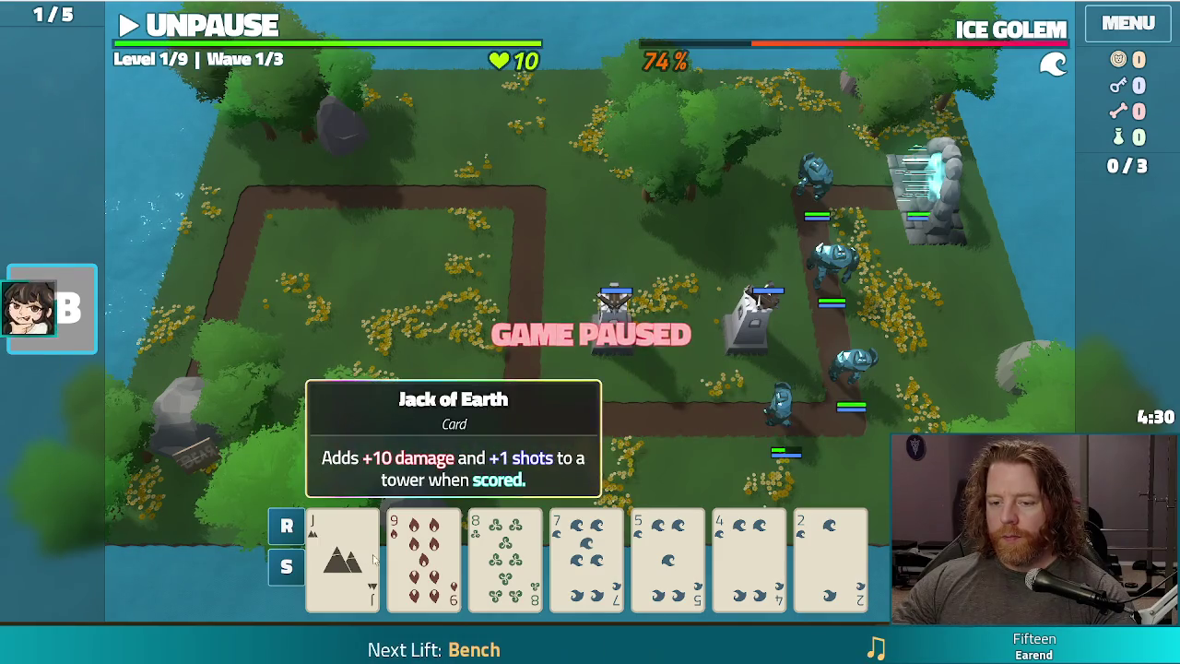
key("space")
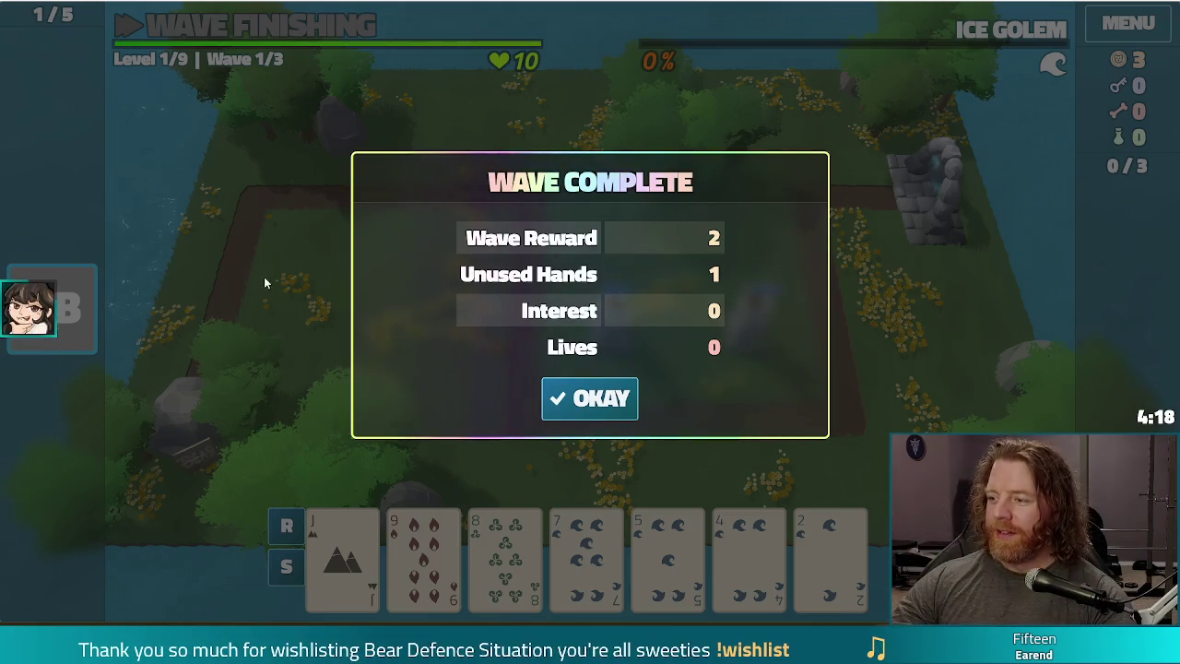
left_click(594, 400)
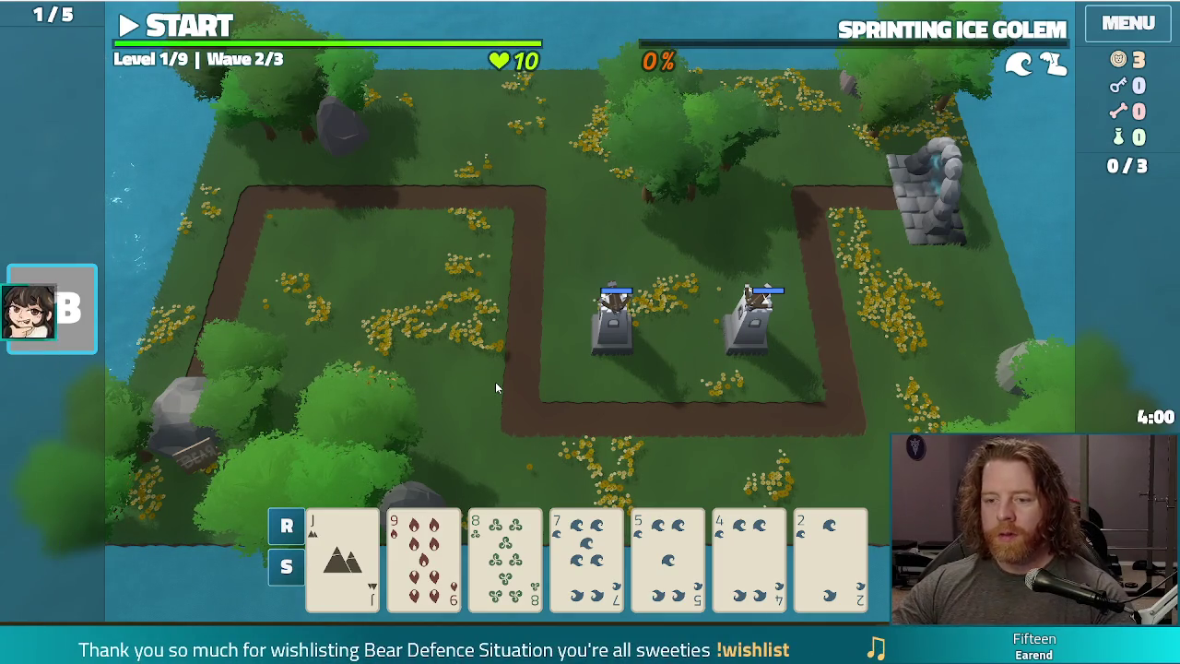
- Run test_kit in the in-game console to grant test resources
key("grave")
type("_ki")
key("Return")
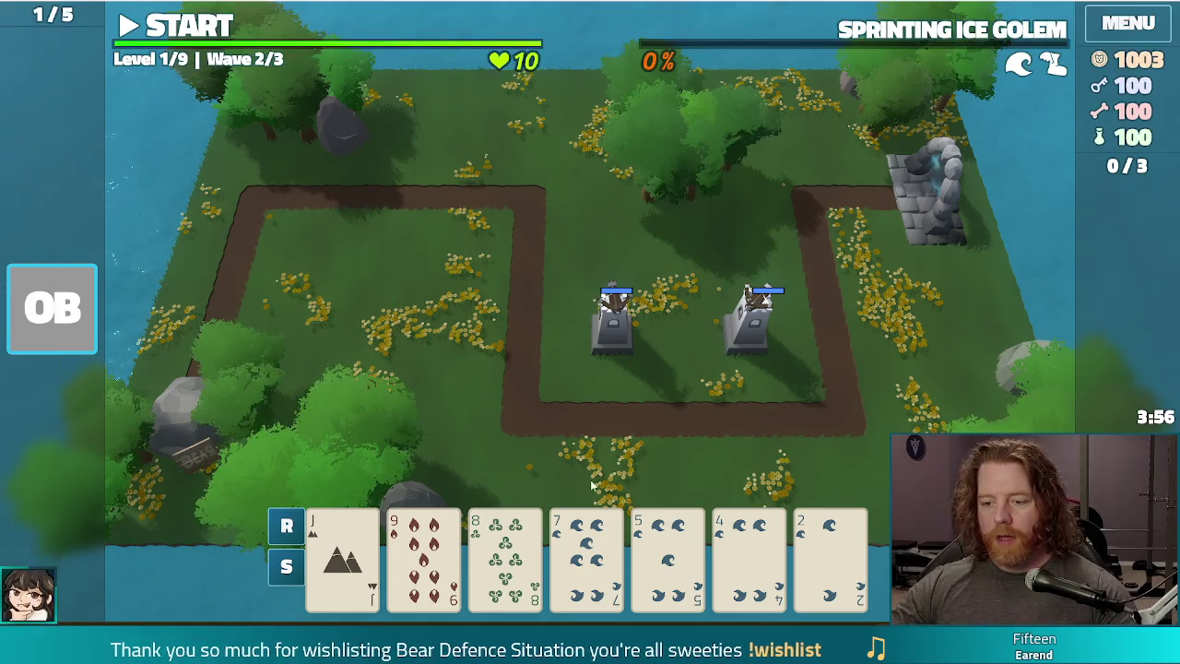
- Build a Fire Tower with the 9 of Fire by the path's top-right corner
left_click(441, 564)
left_click(855, 254)
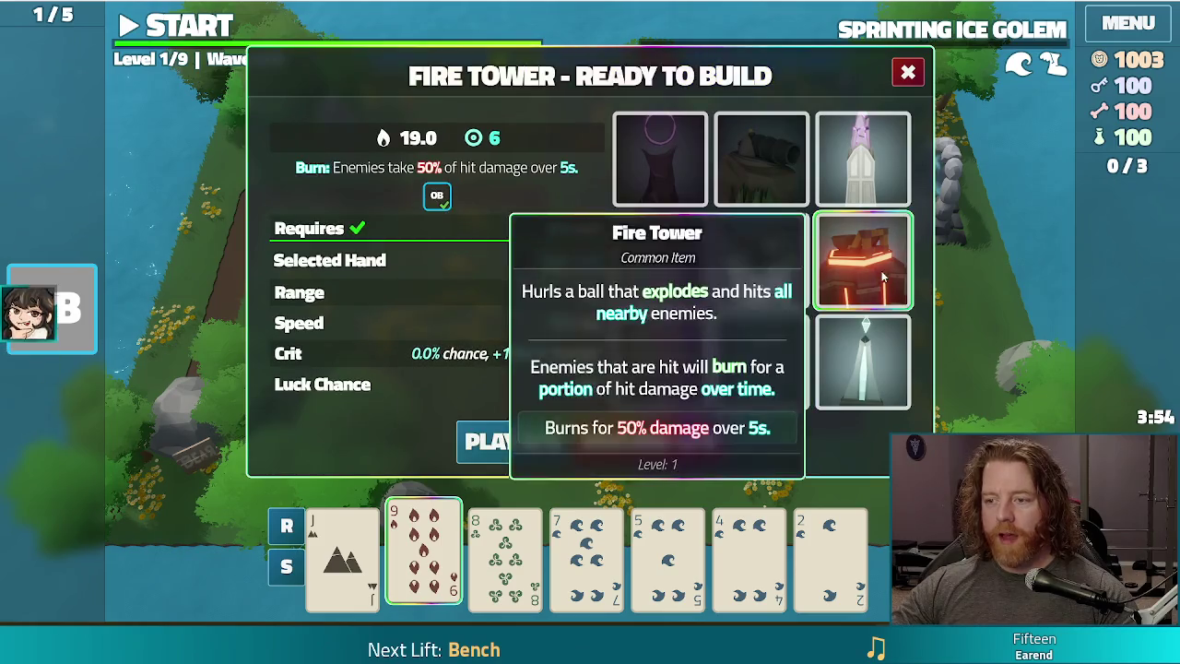
left_click(840, 265)
left_click(840, 264)
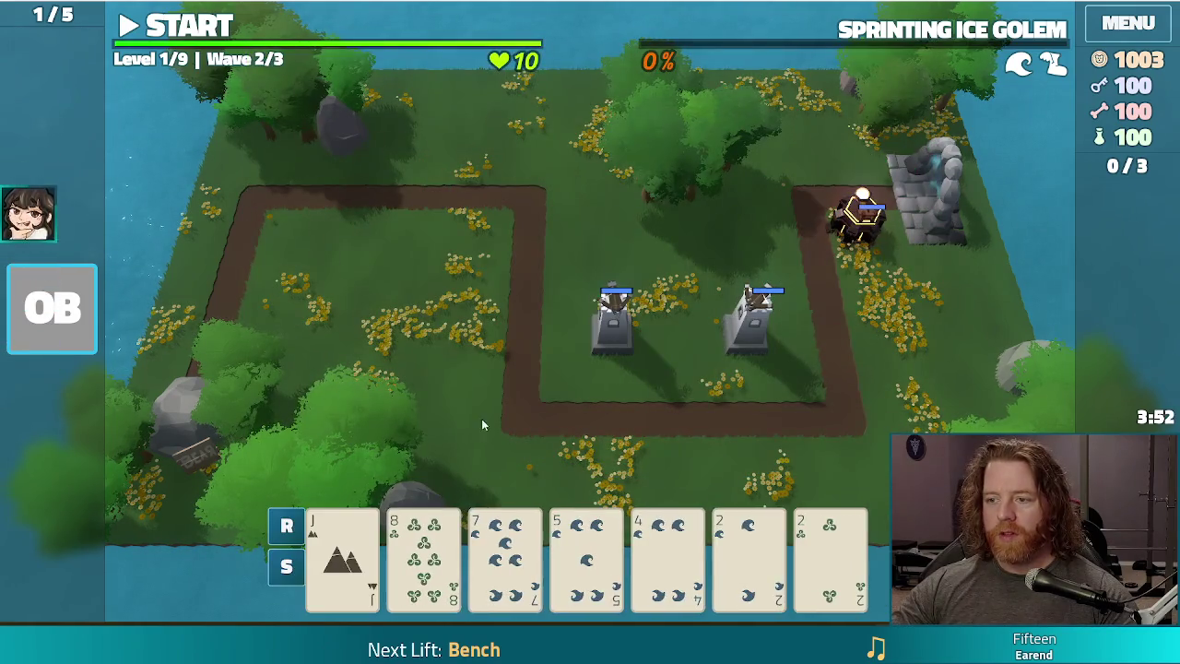
- Build a tower from the pair of twos below the lower path and clear wave 2
left_click(748, 553)
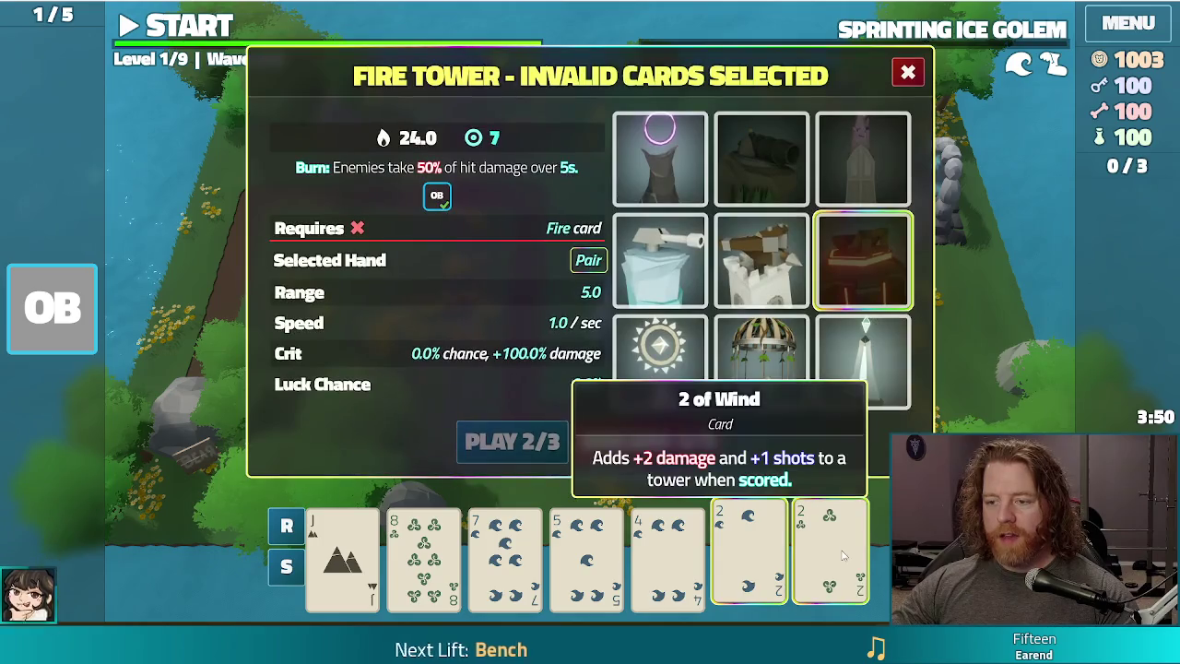
left_click(830, 553)
left_click(863, 359)
left_click(512, 441)
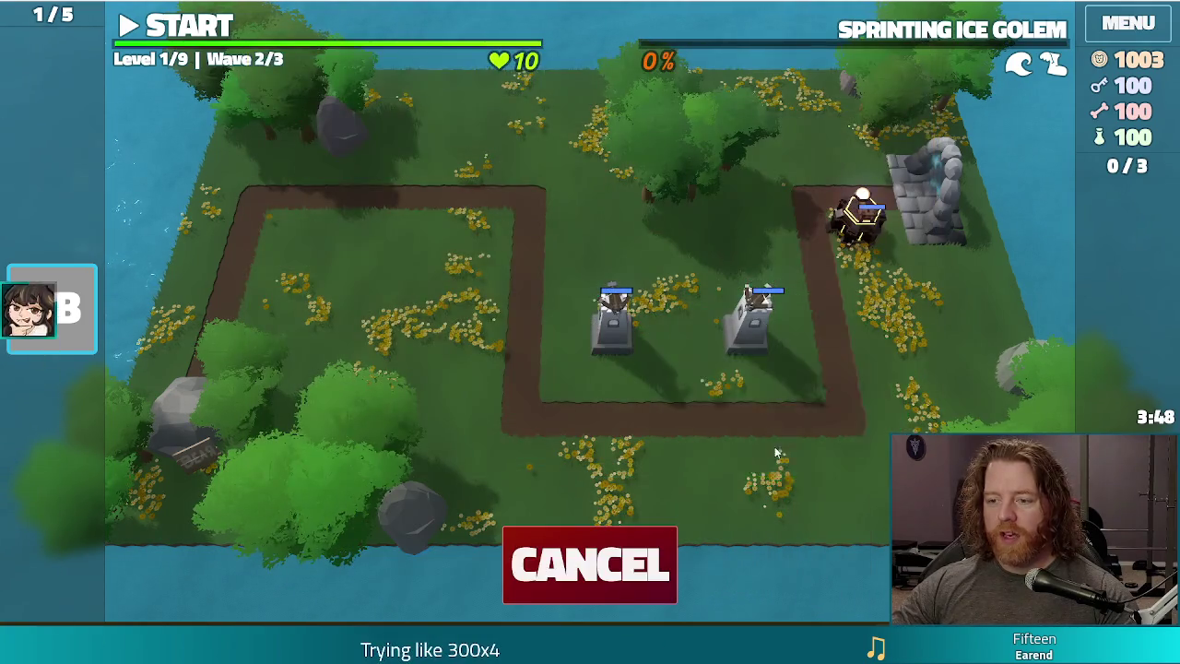
left_click(763, 453)
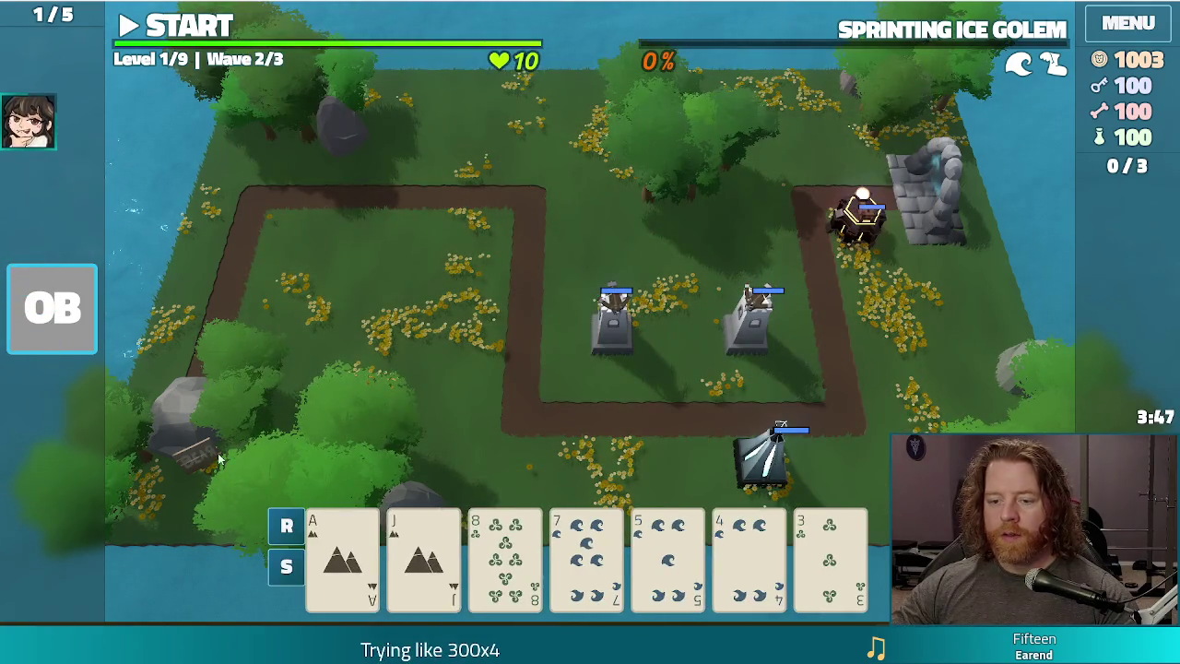
left_click(191, 28)
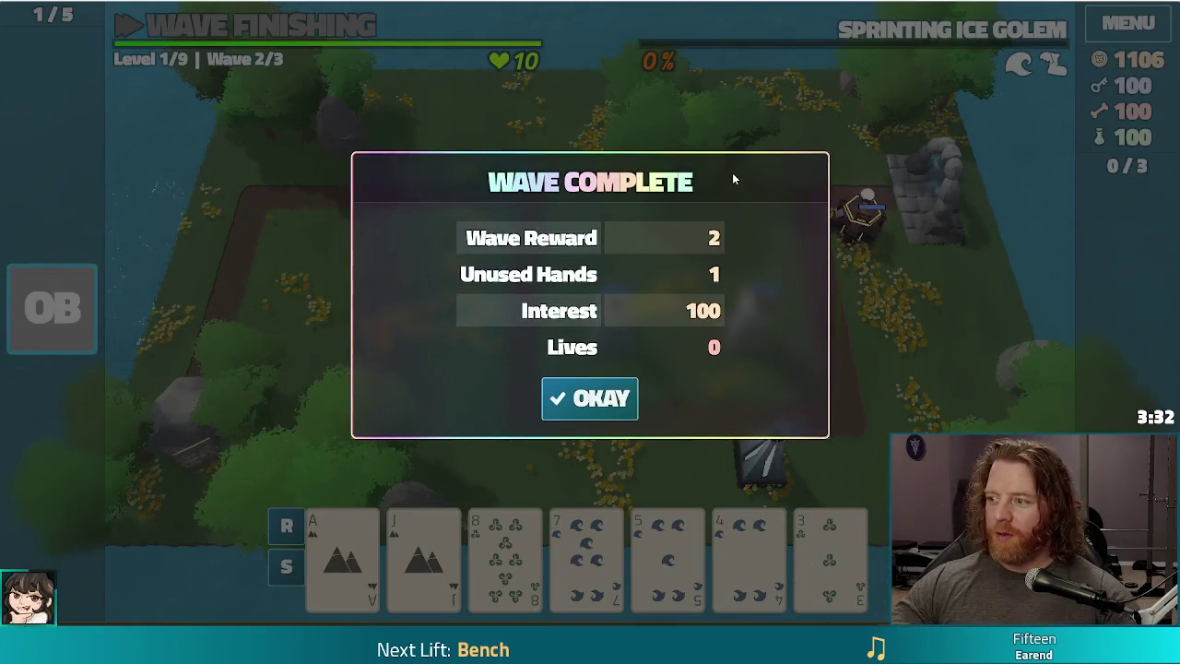
left_click(599, 397)
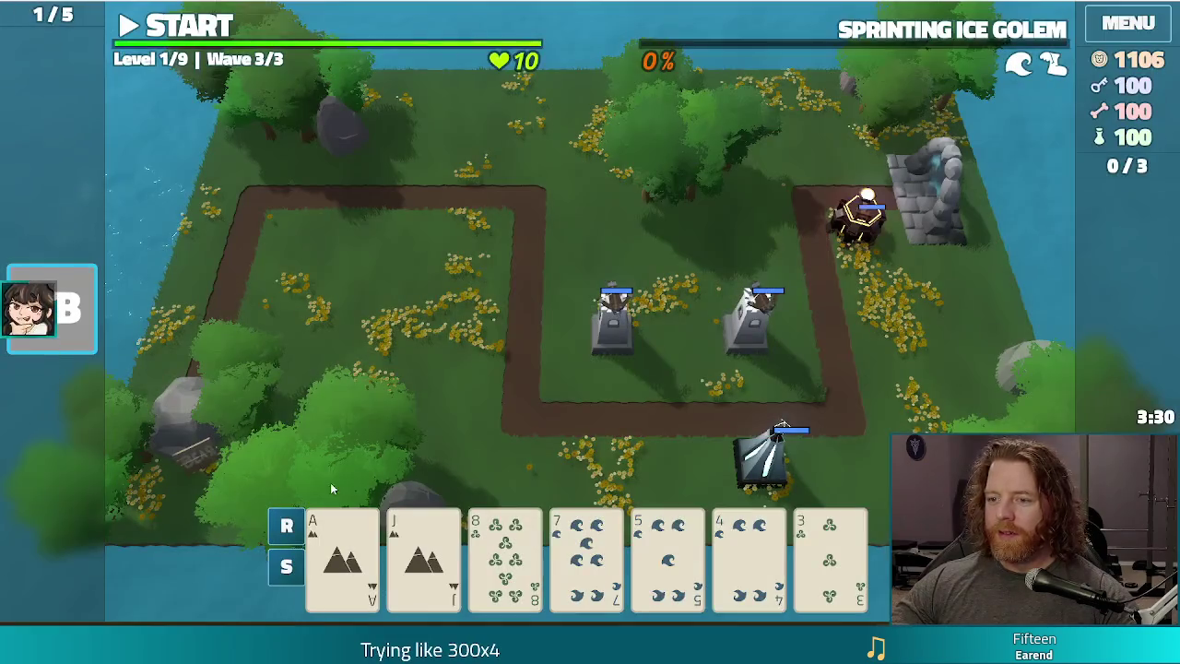
- Play the 3 of Wind to build a Light Tower
left_click(818, 566)
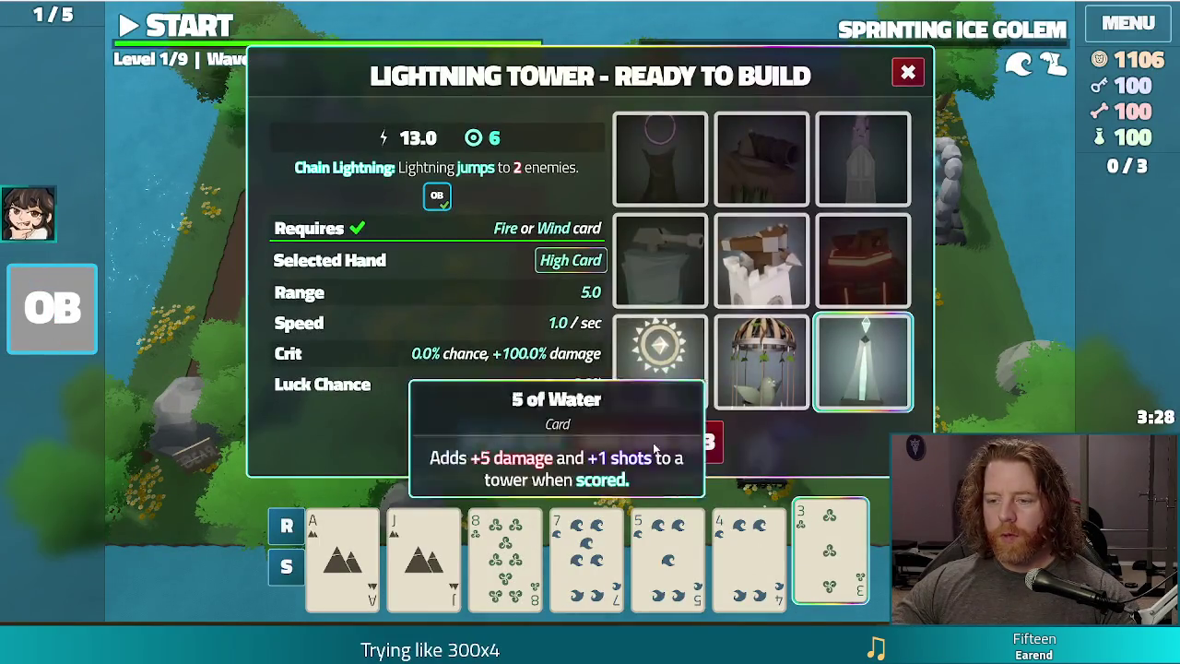
left_click(660, 359)
left_click(518, 444)
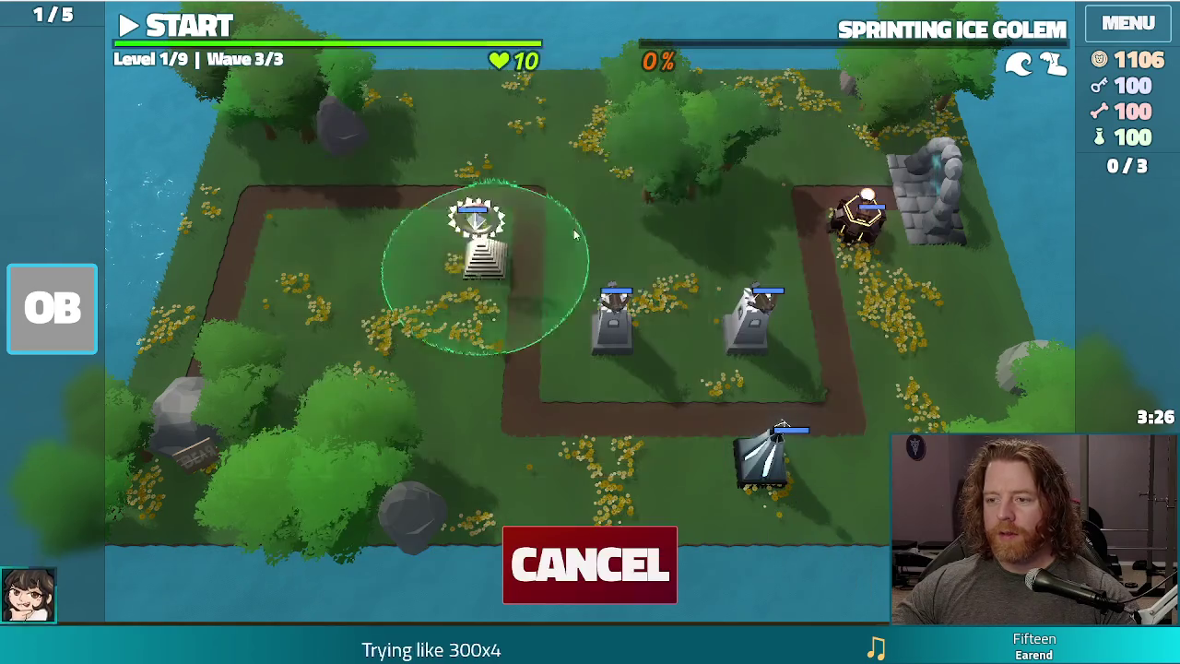
- Place the Light Tower near the map centre, start wave 3, then pause
left_click(746, 244)
left_click(275, 34)
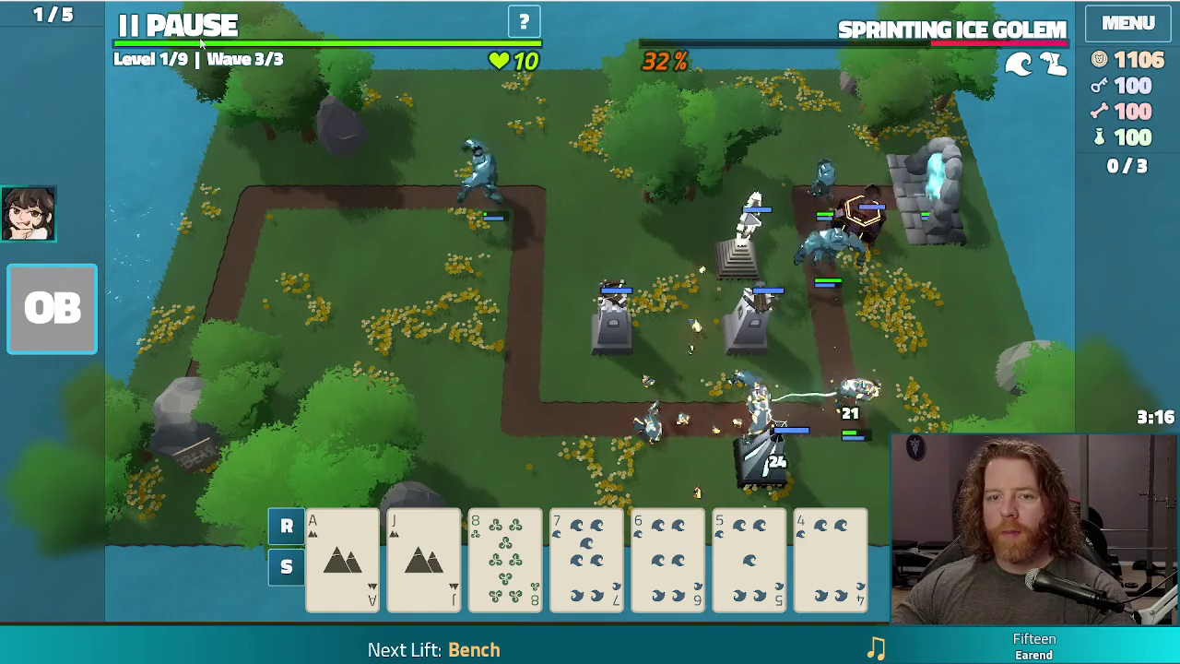
key("space")
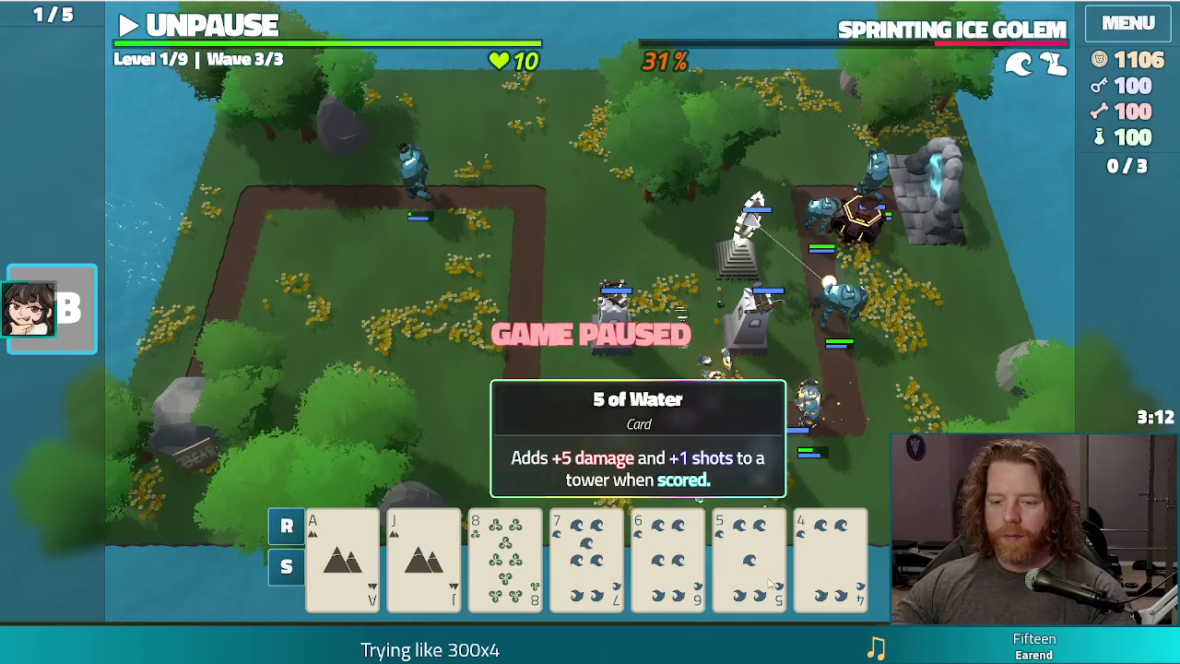
- Discard a Straight, then play a Flush as an Arcane Tower at the top-left path corner and resume
left_click(829, 553)
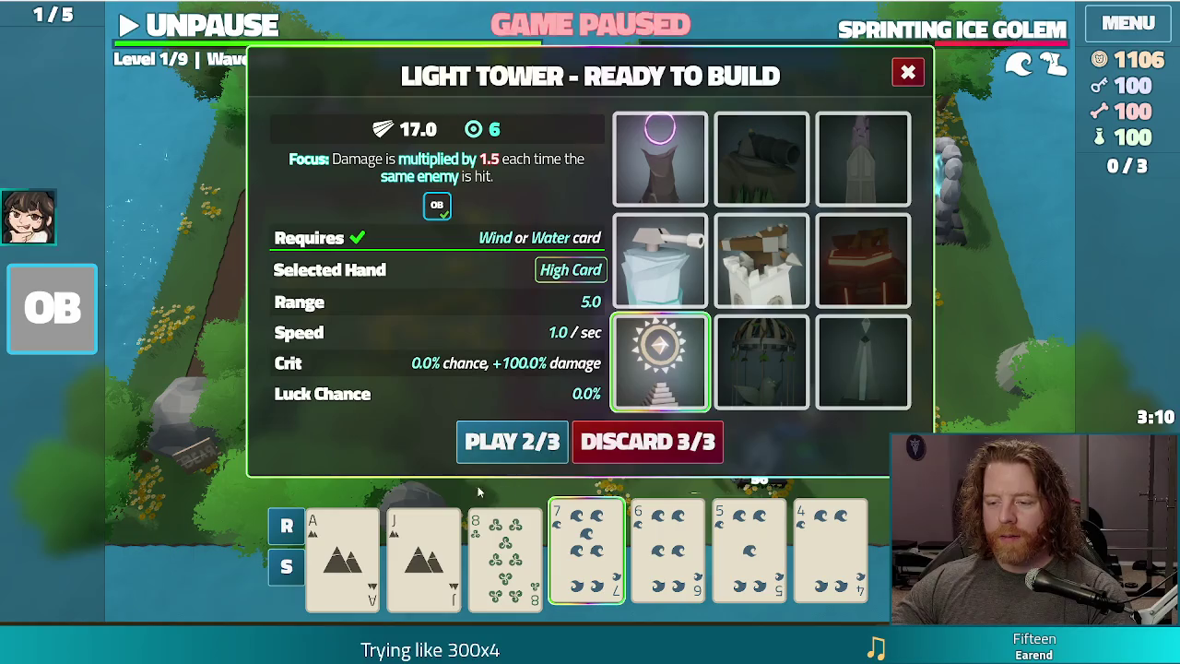
left_click(505, 554)
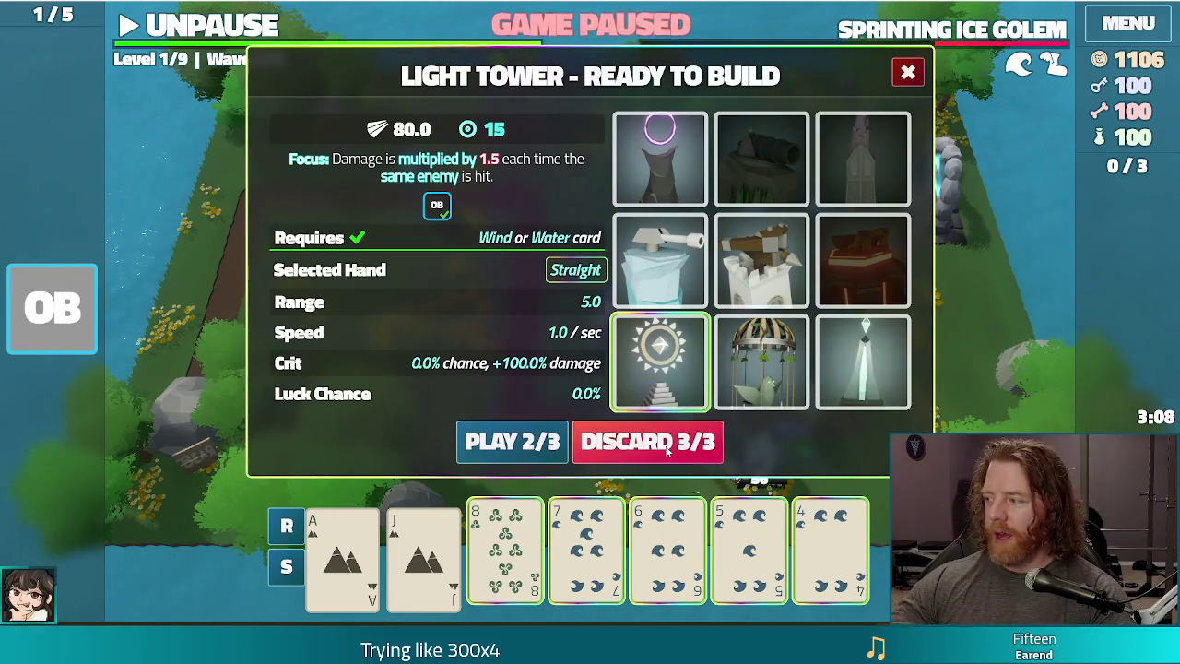
left_click(668, 444)
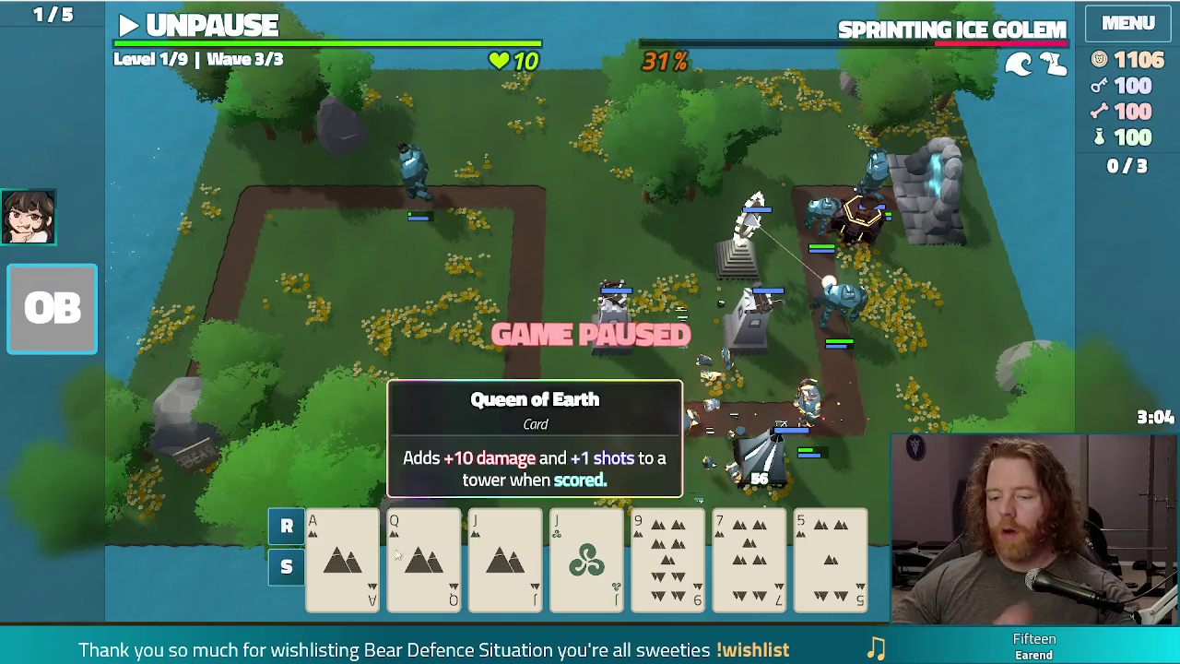
left_click(341, 553)
left_click_drag(715, 569, 424, 553)
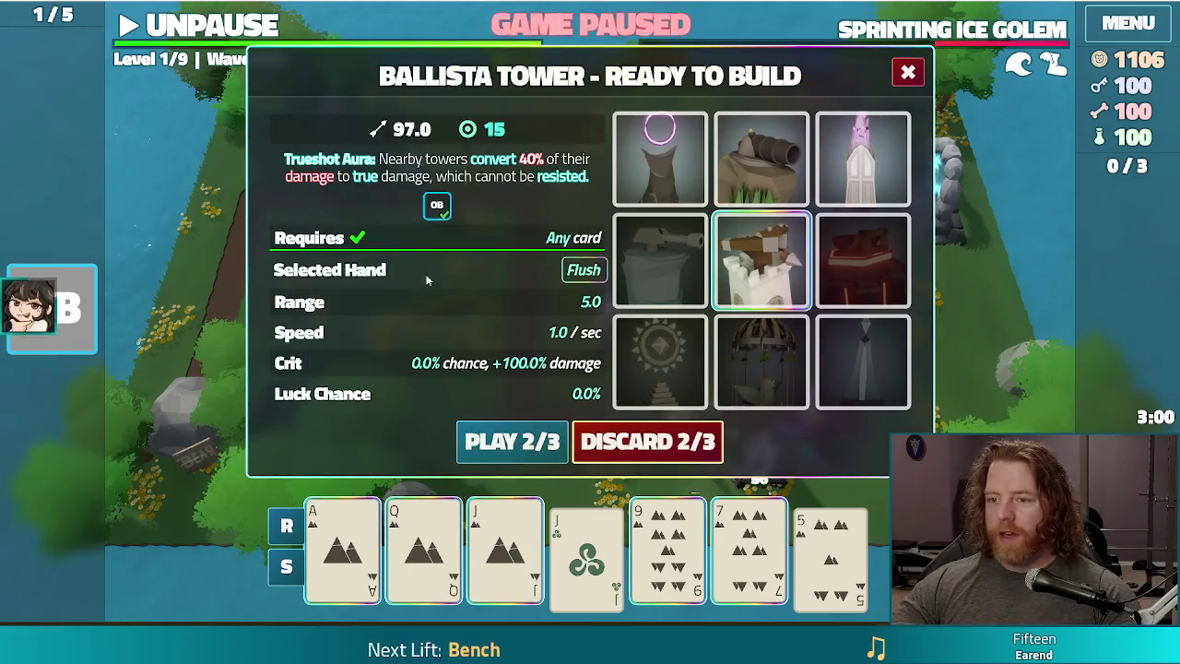
left_click(862, 157)
left_click(862, 157)
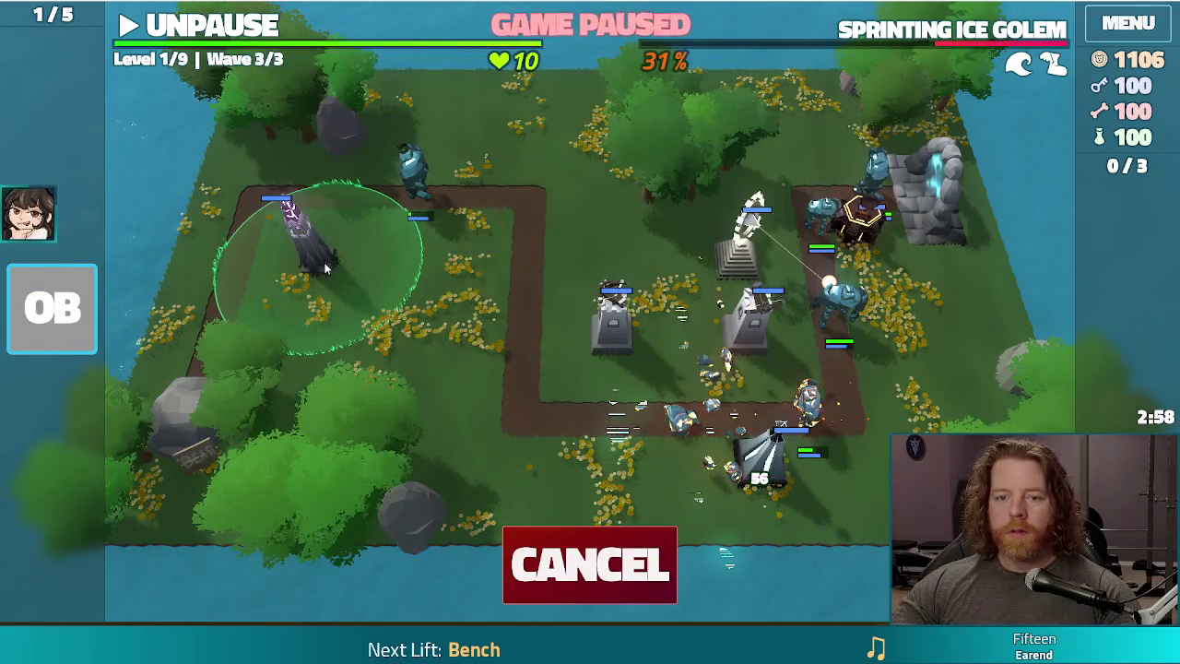
left_click(304, 238)
left_click(205, 28)
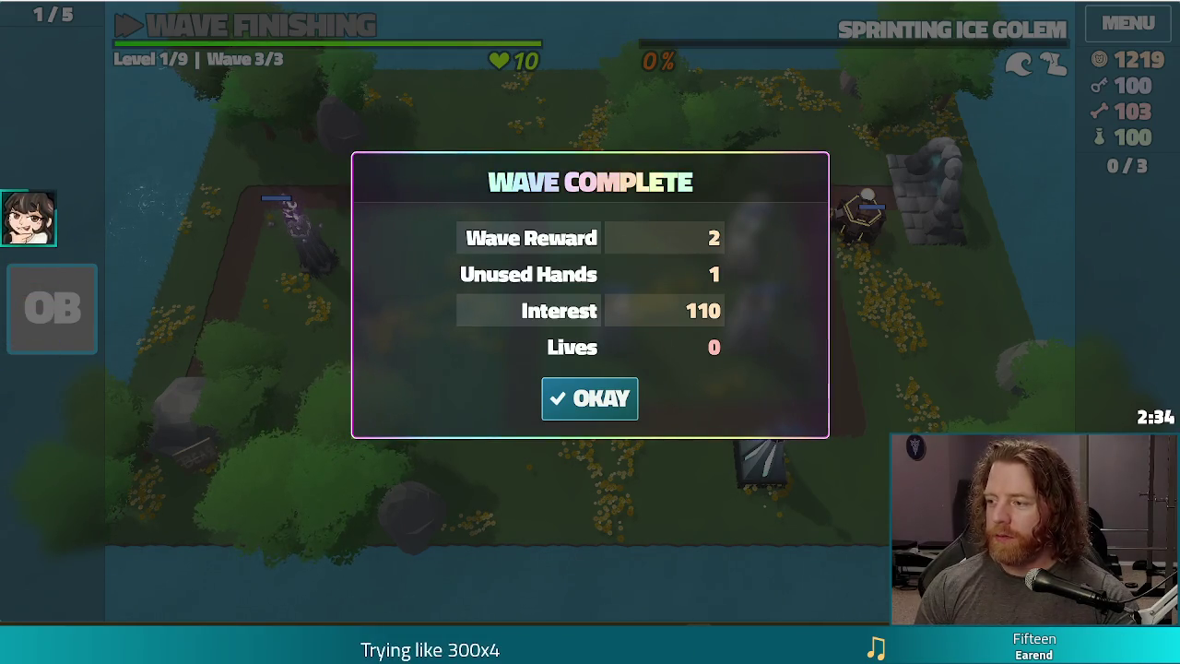
- Let wave 3 finish and dismiss its Wave Complete summary
left_click(590, 399)
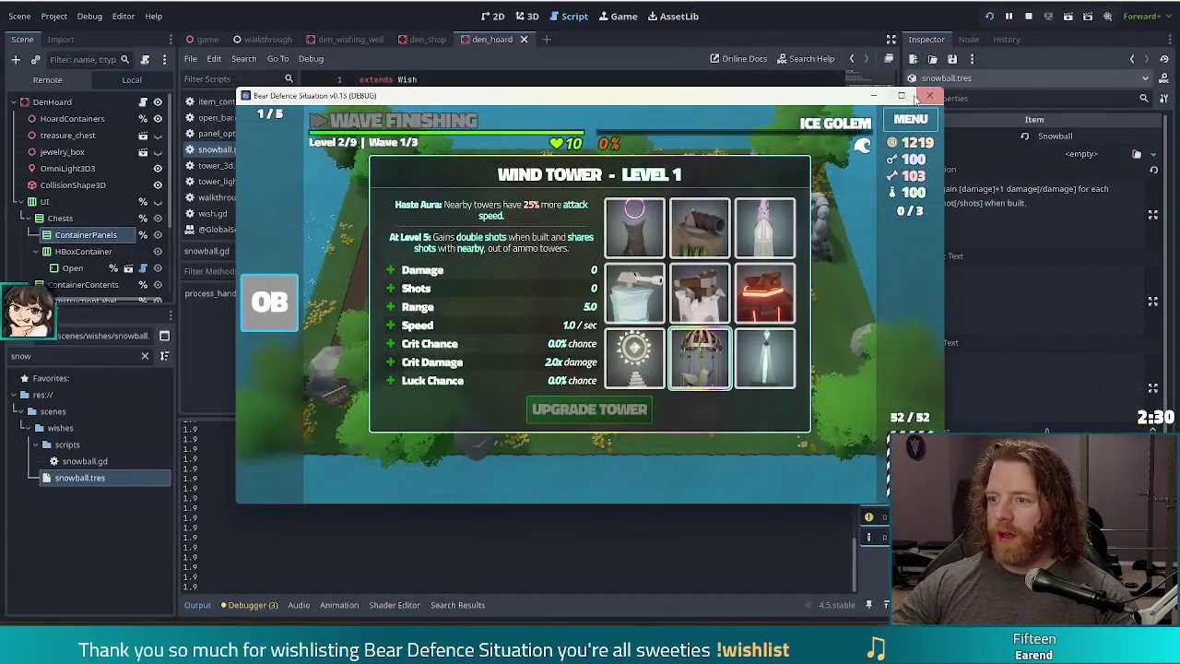
- Close the running game window, then move and close the Snipping Tool window
left_click(927, 97)
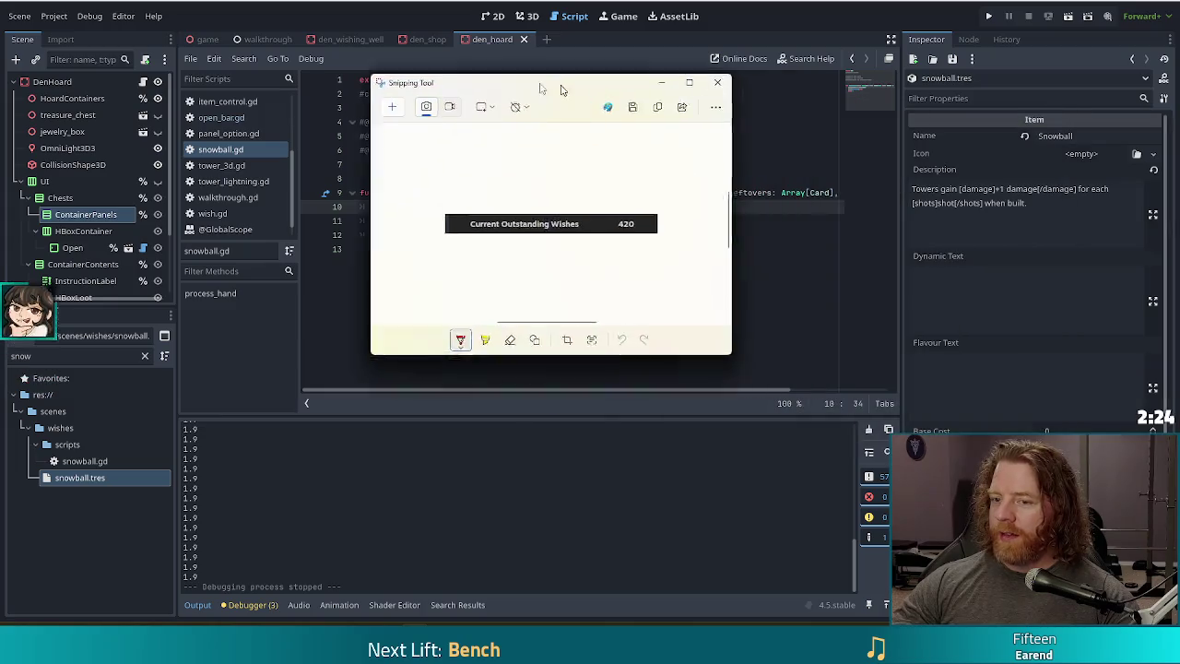
left_click_drag(562, 89, 584, 117)
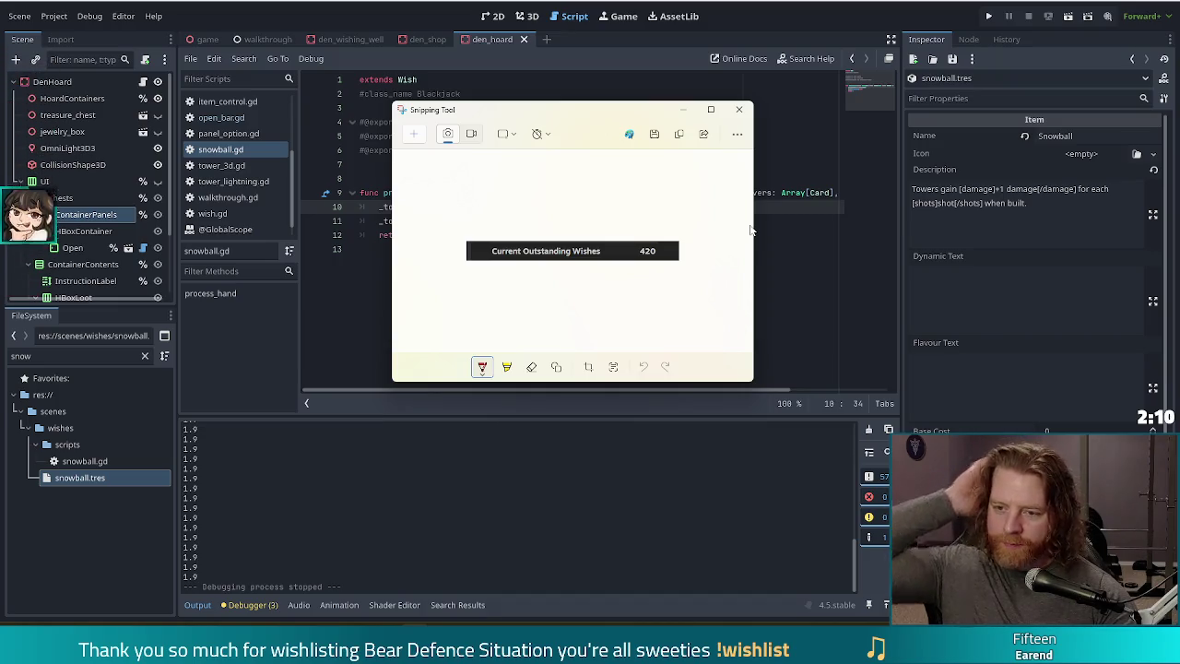
left_click(738, 109)
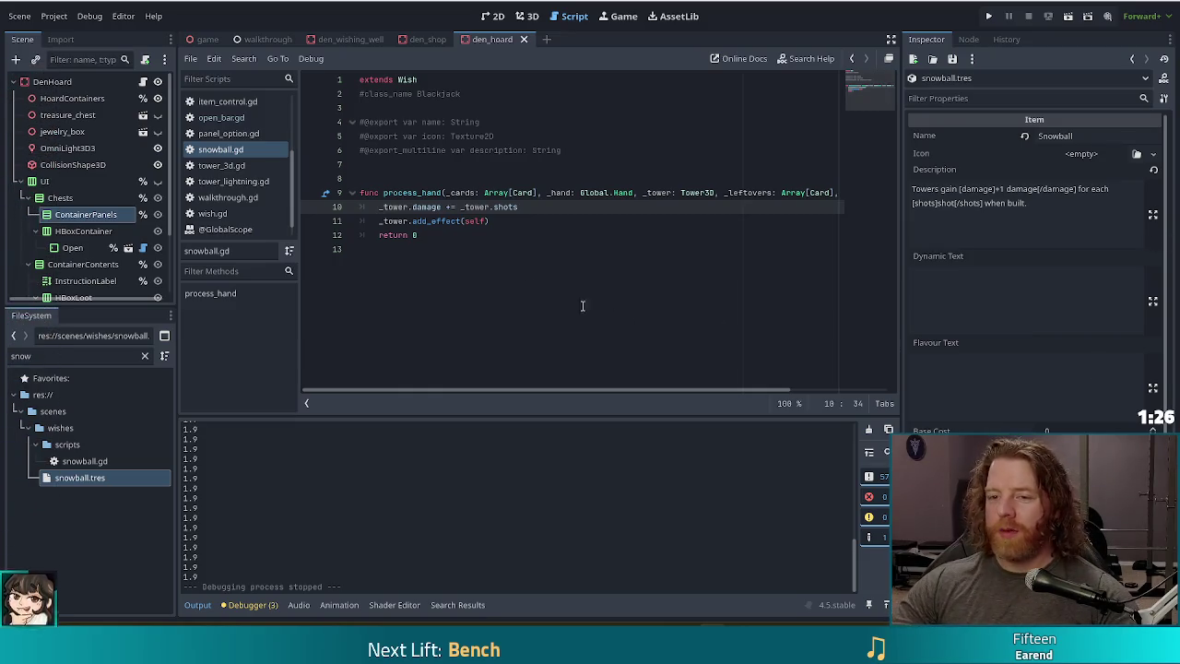
- Place the caret after return 0 on line 12 of snowball.gd
left_click(482, 235)
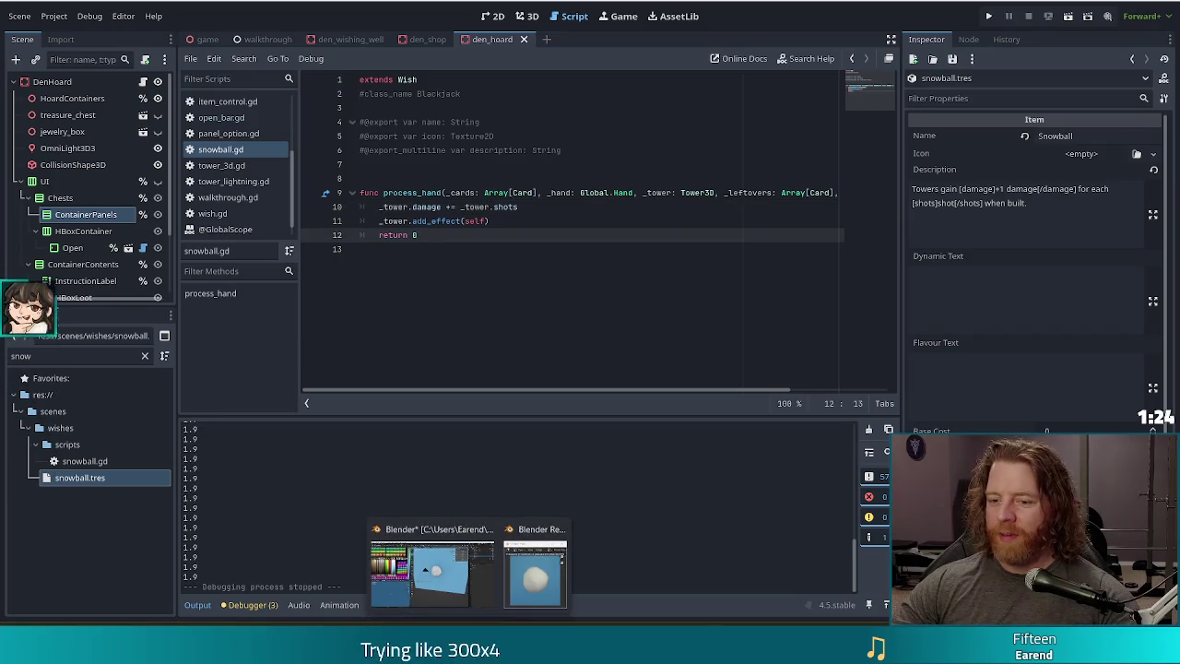
- Switch to Blender and orbit and zoom in on the low-poly sphere, ending in front view
left_click(406, 582)
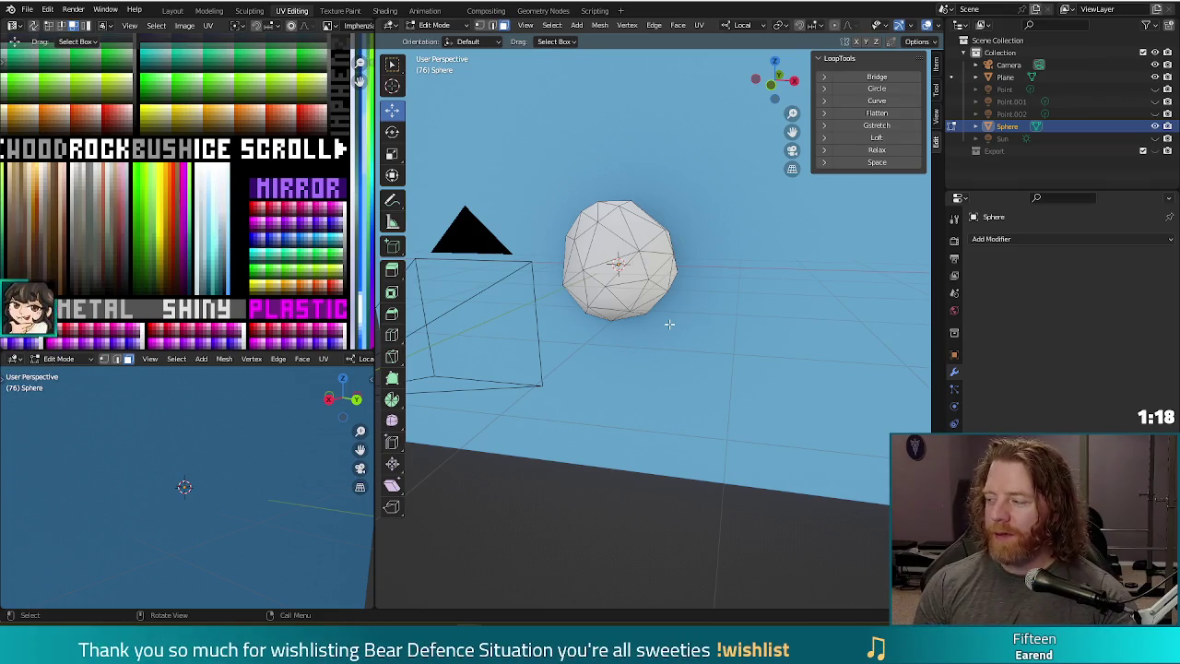
middle_click_drag(692, 386, 625, 359)
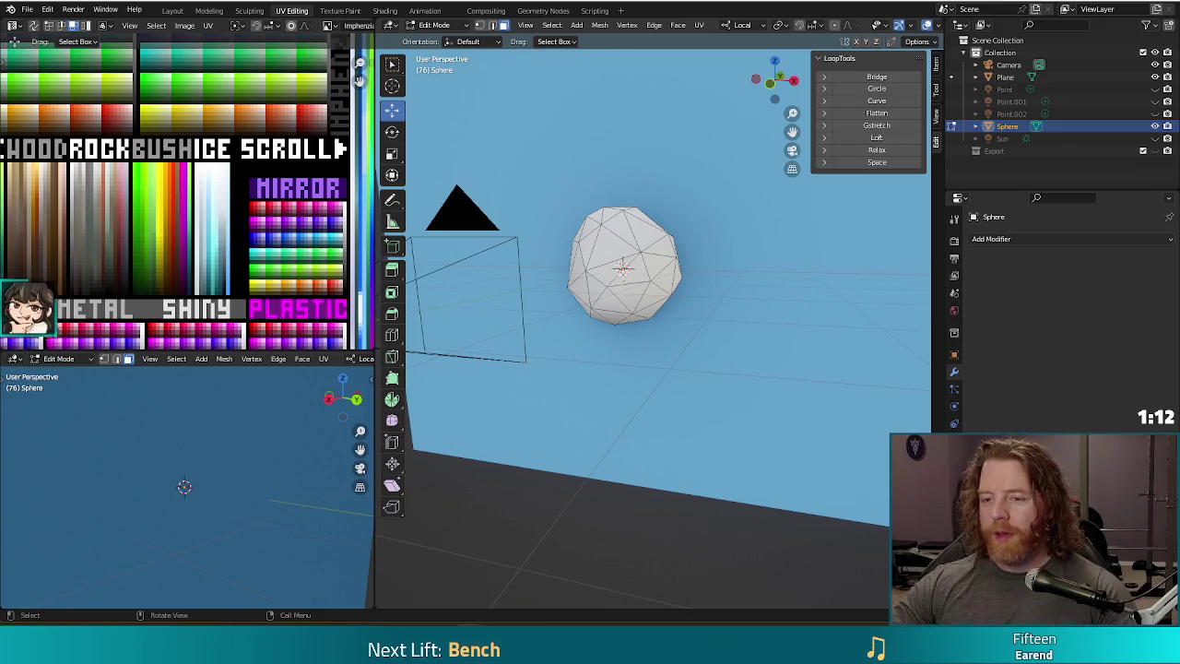
key("Tab")
key("Tab")
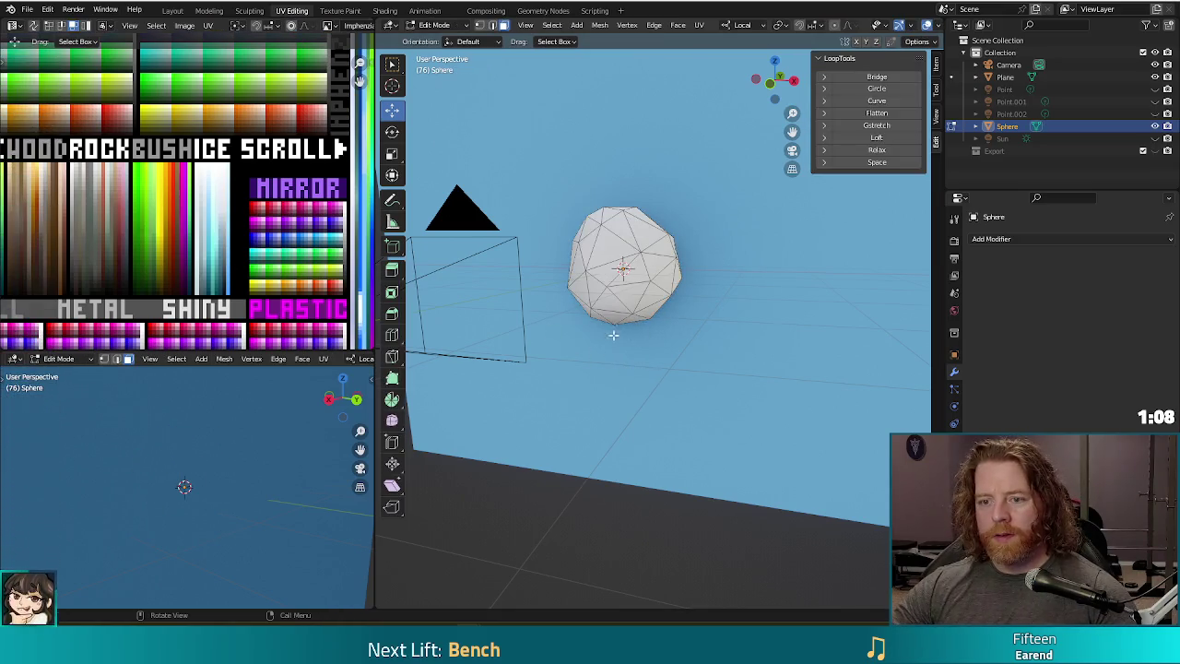
middle_click_drag(613, 335, 646, 341)
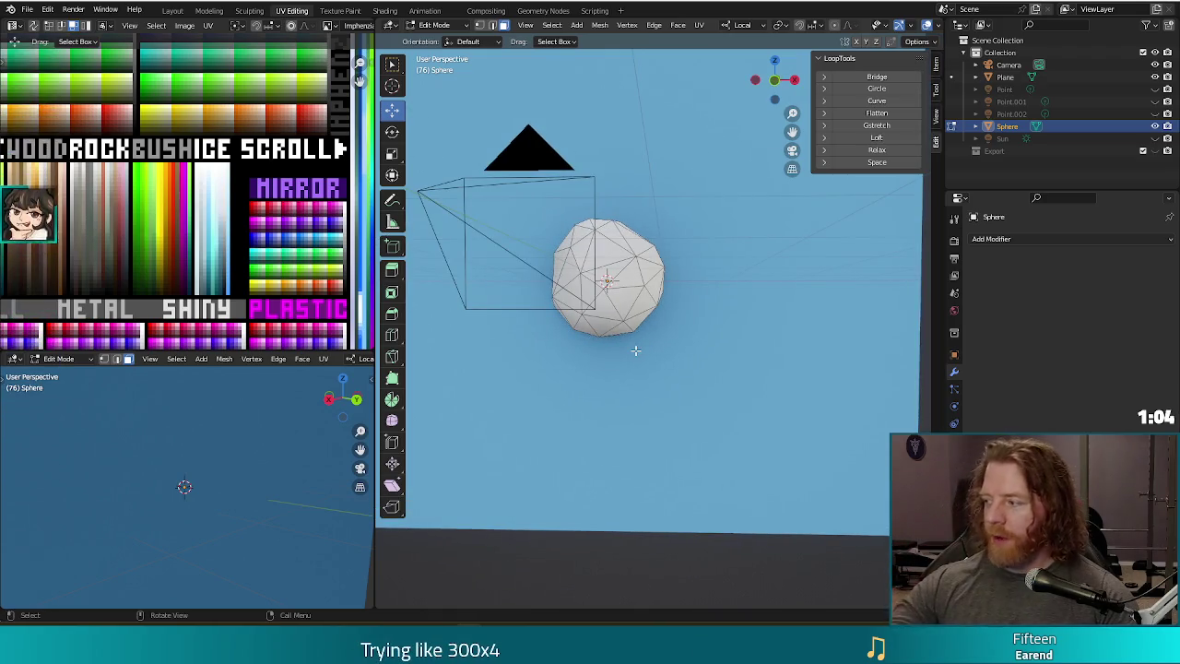
middle_click_drag(729, 356, 710, 350)
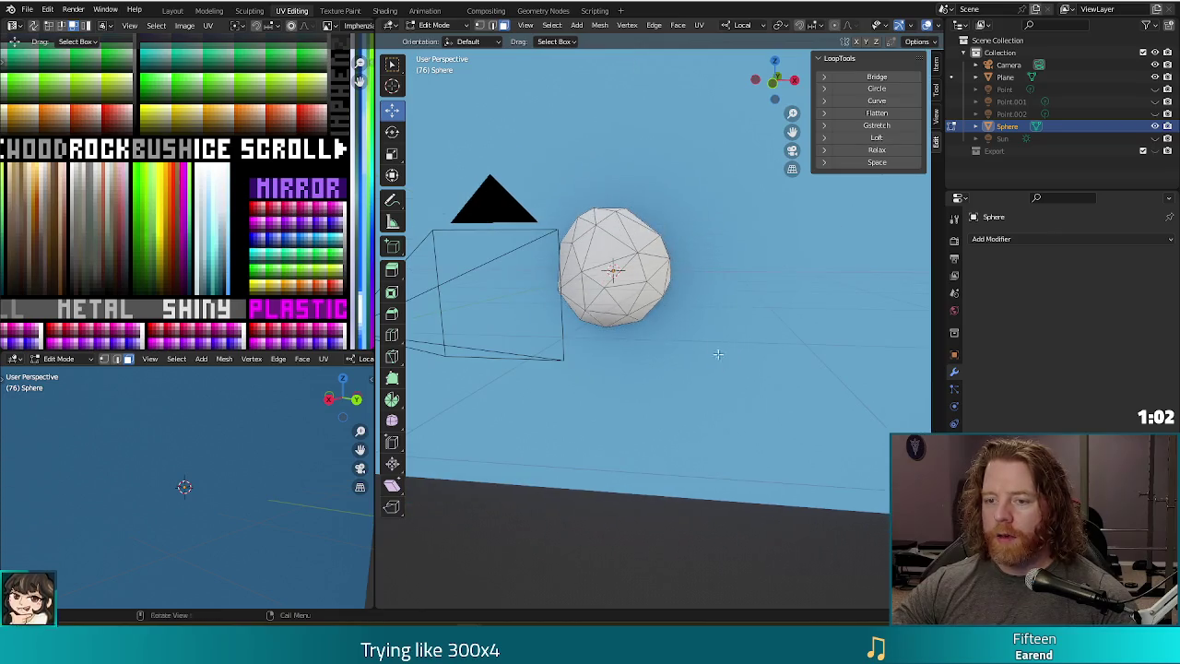
scroll(668, 288, "up", 2)
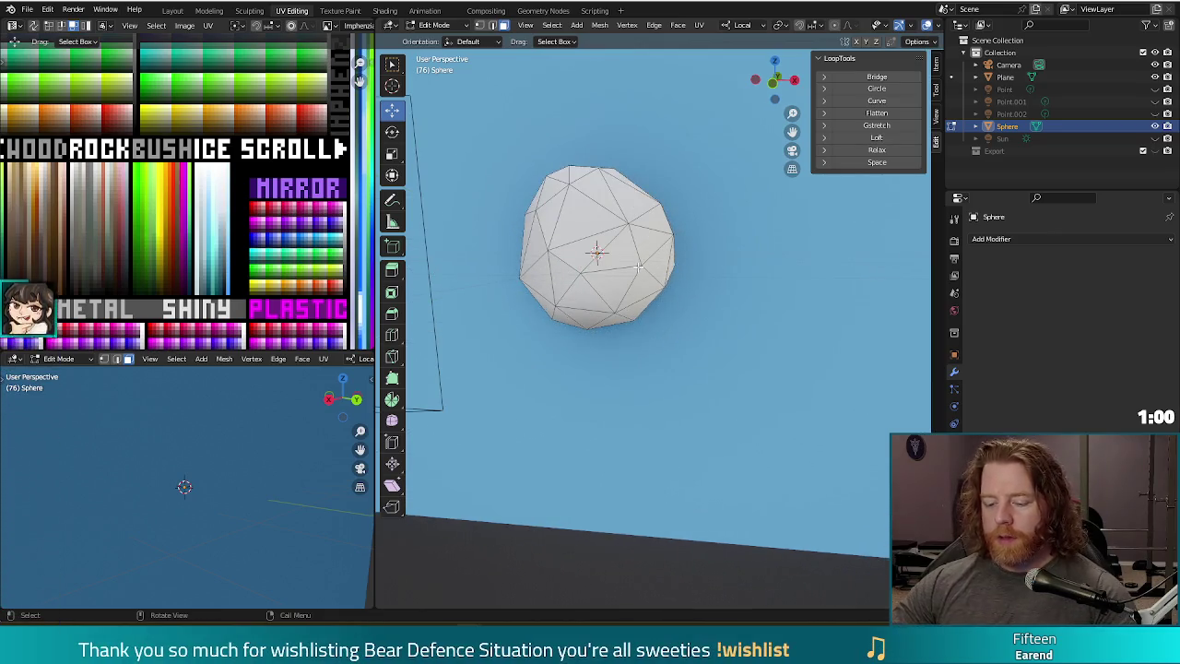
key("KP_1")
- Hide the Camera in the Outliner and pan to recentre the sphere in perspective
middle_click_drag(651, 331, 719, 304)
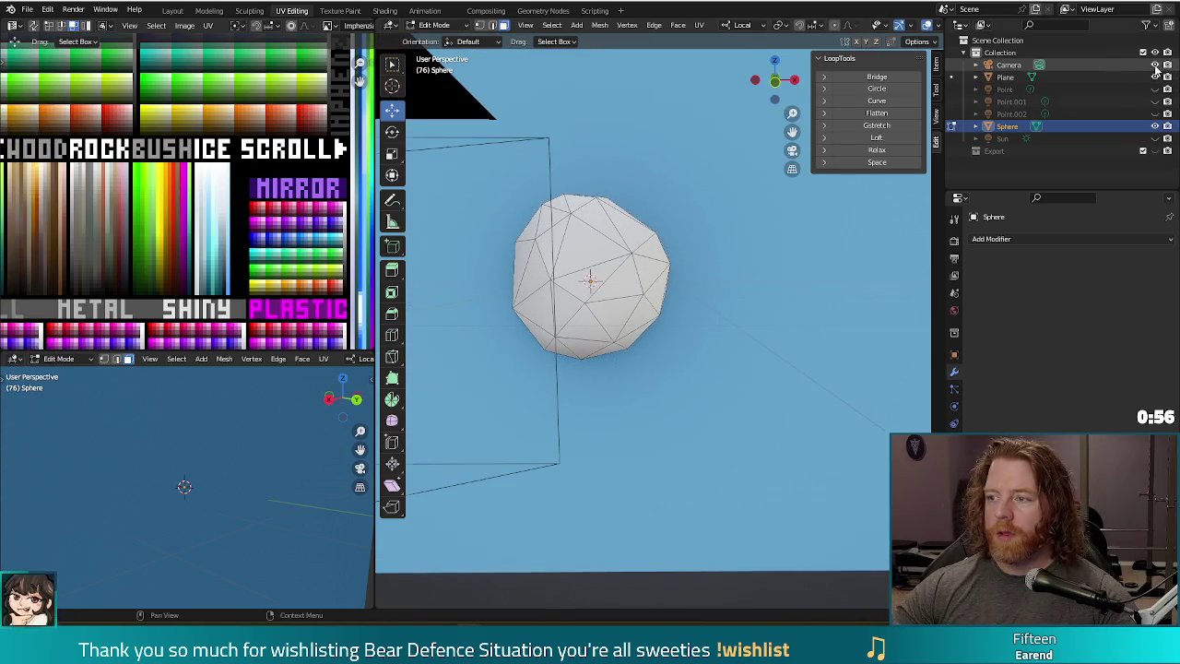
left_click(1155, 65)
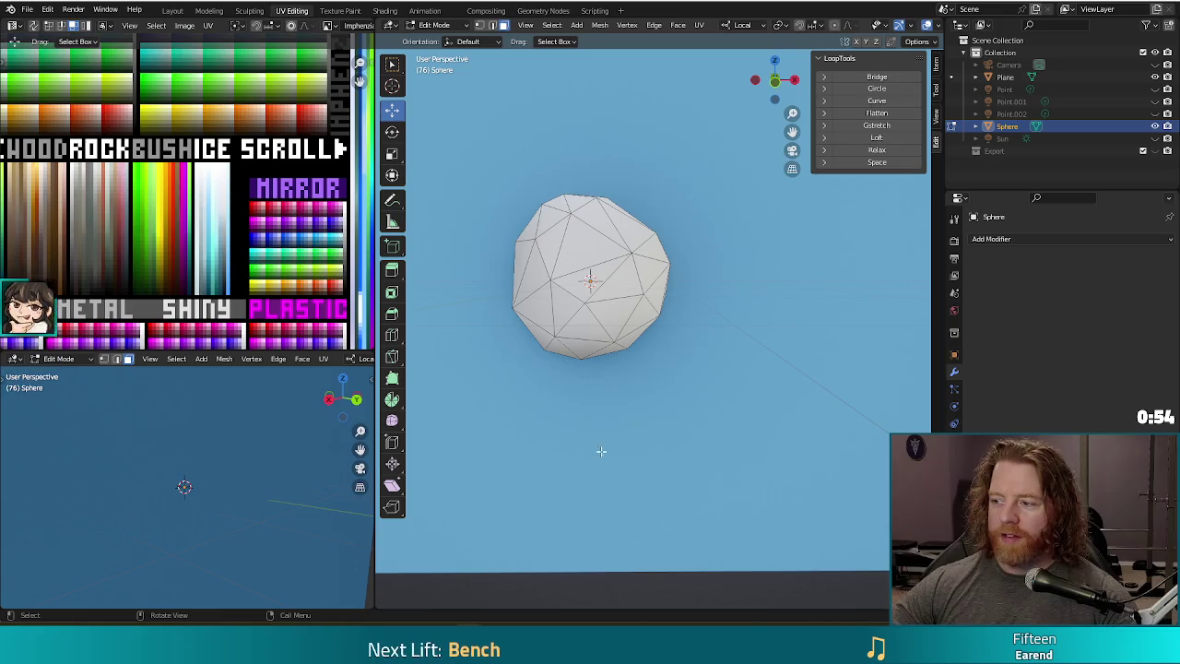
middle_click_drag(568, 411, 606, 401, "shift")
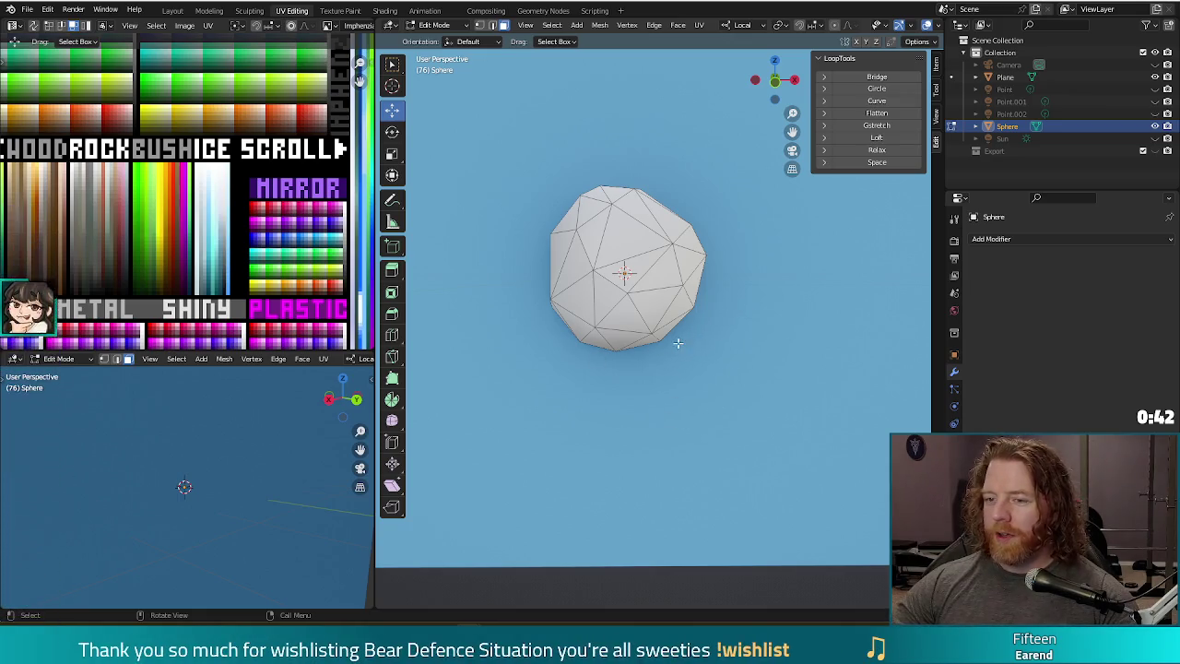
- Select a face on the sphere's right side and switch to vertex selection
left_click(650, 306)
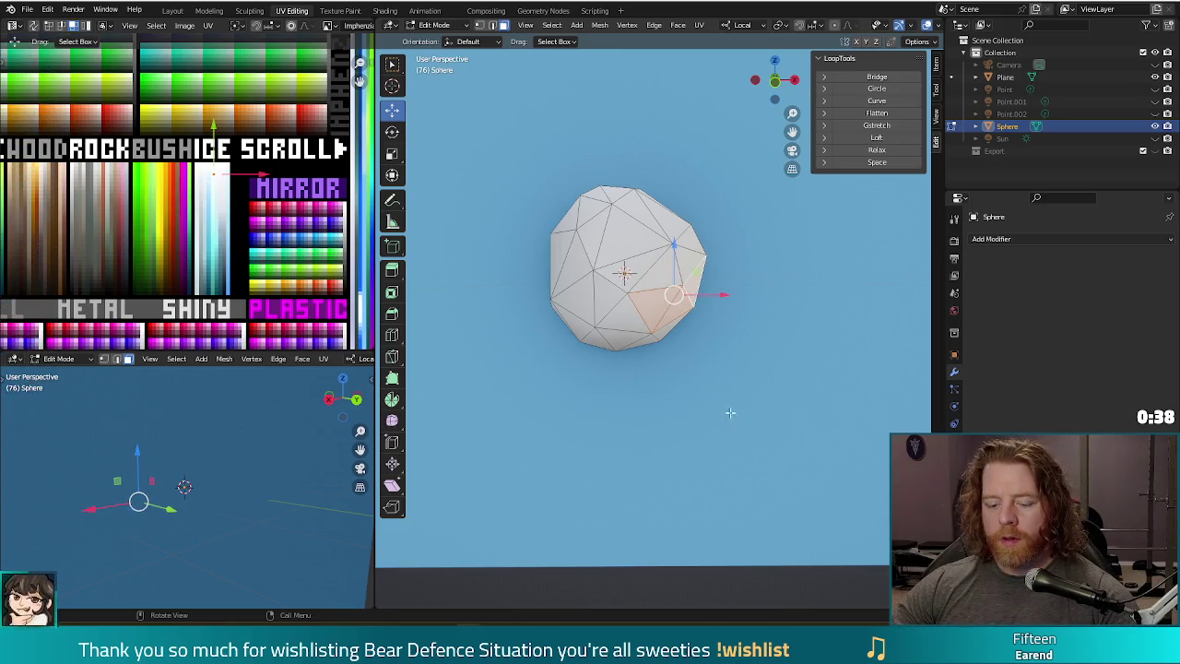
key("e")
right_click(728, 344)
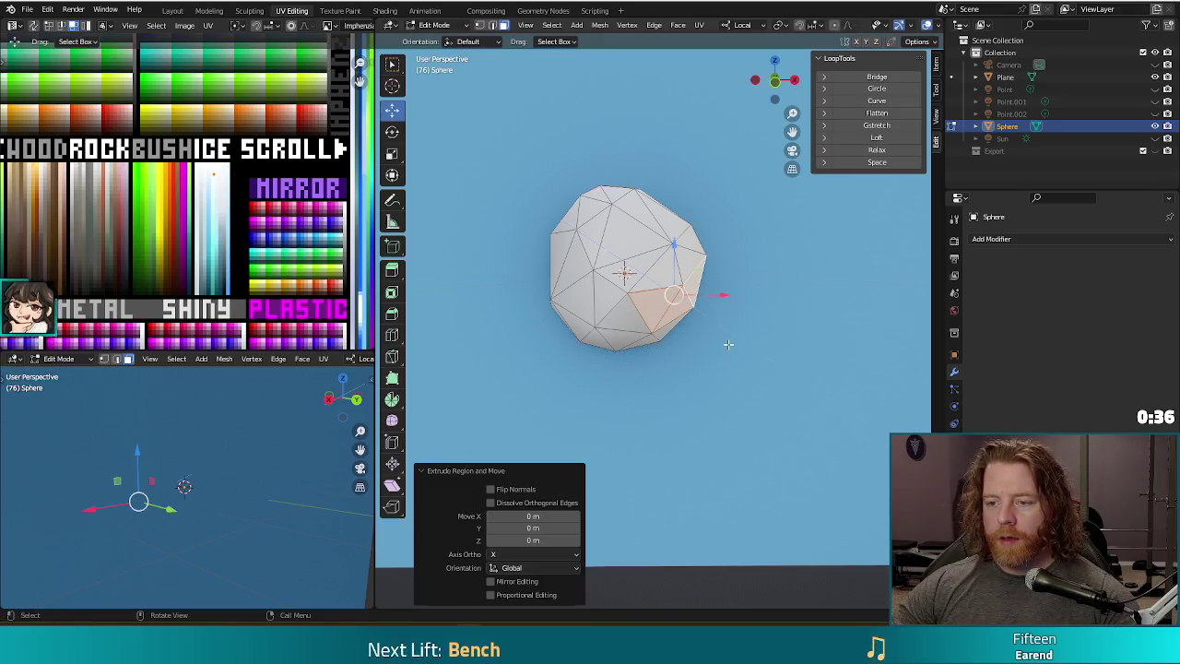
key("1")
- Nudge right-side vertices twice along local X and once along Z to dent the snowball
middle_click_drag(714, 295, 715, 291)
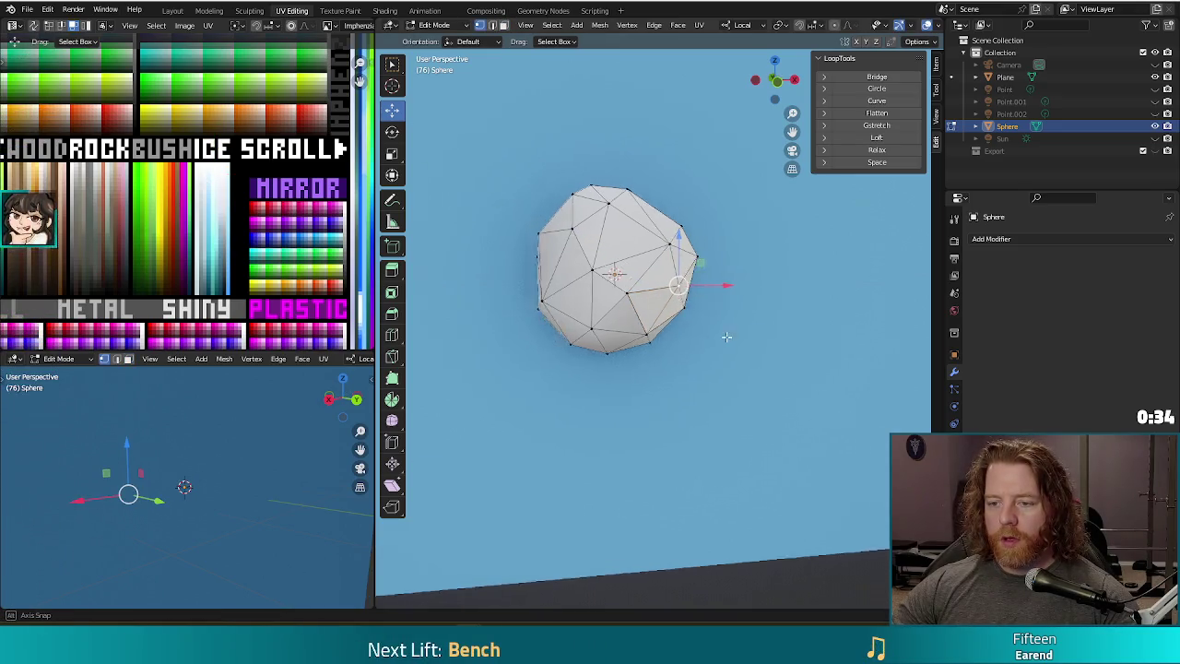
key("g")
key("x")
key("x")
left_click(714, 291)
key("g")
key("x")
key("x")
left_click(697, 278)
key("g")
key("z")
key("z")
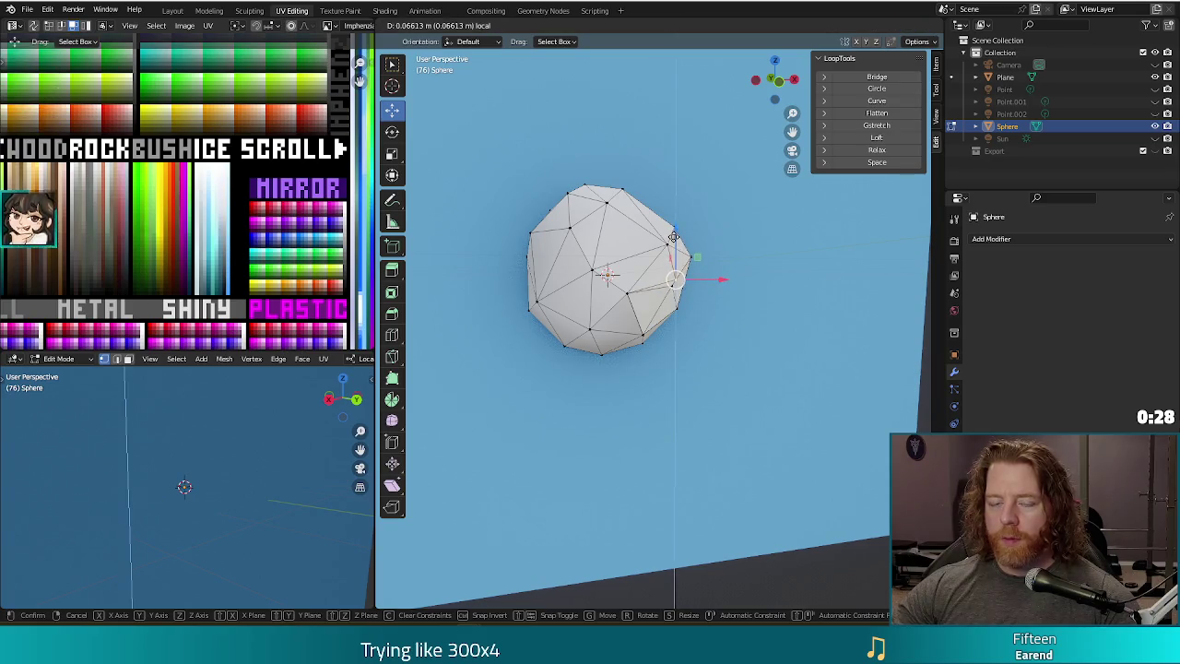
left_click(673, 240)
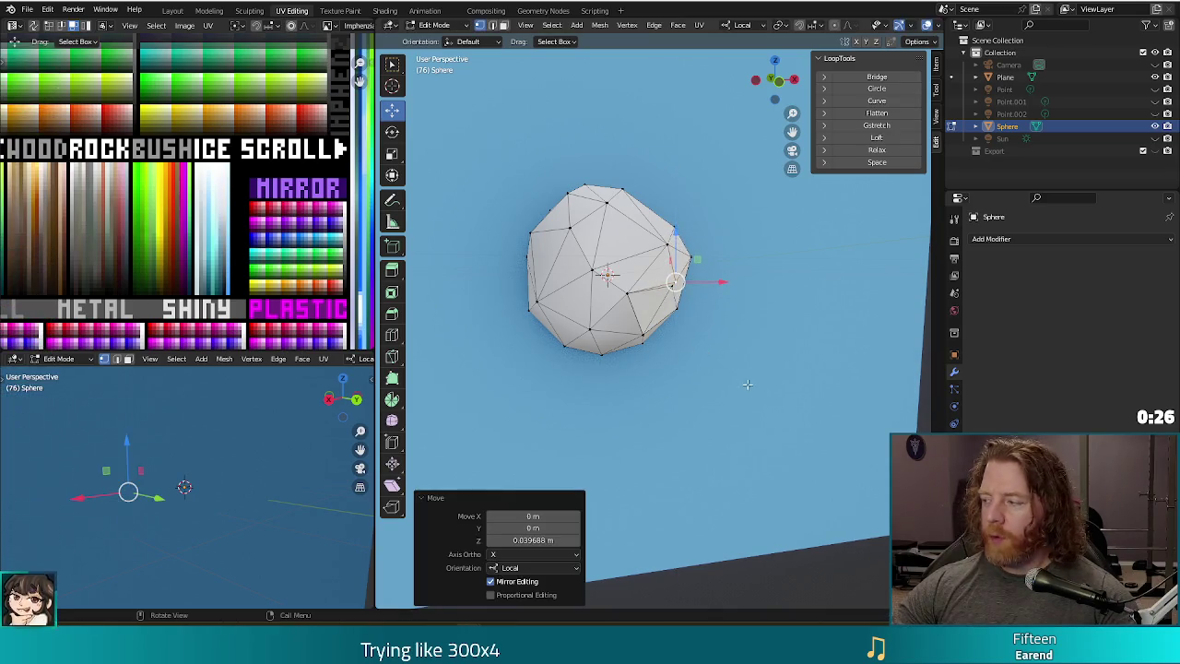
- Inspect the dent from below and redo the last move as a −0.041841 m shift along Y
middle_click_drag(746, 387, 732, 371)
middle_click_drag(701, 337, 709, 327)
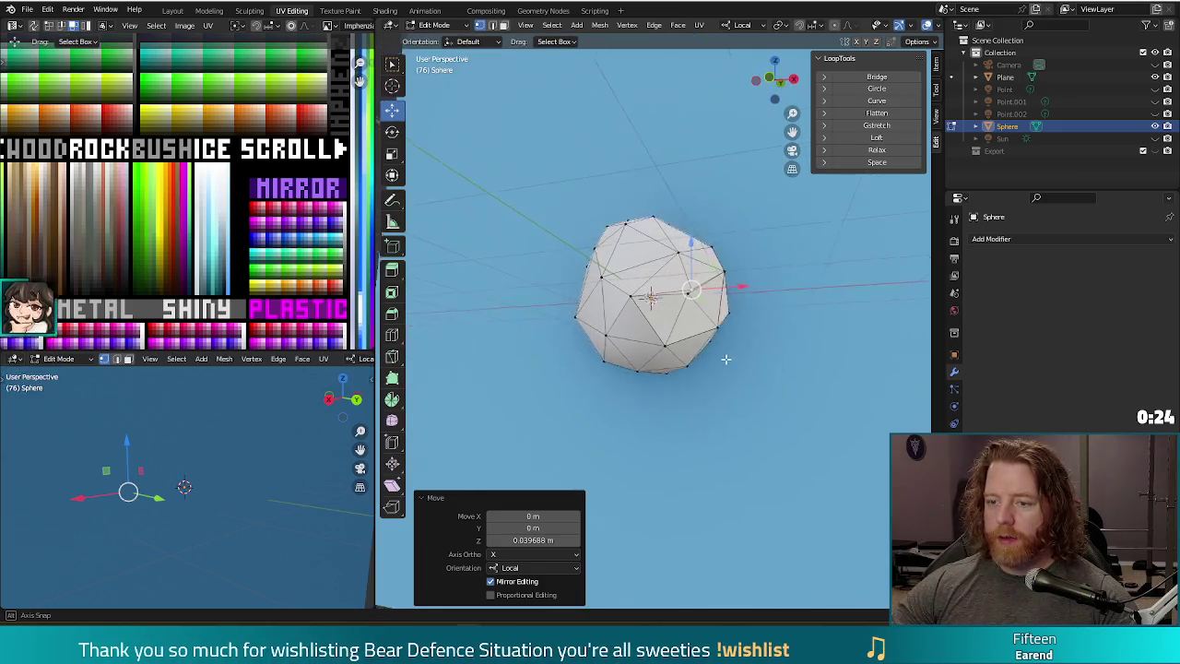
scroll(709, 327, "up", 3)
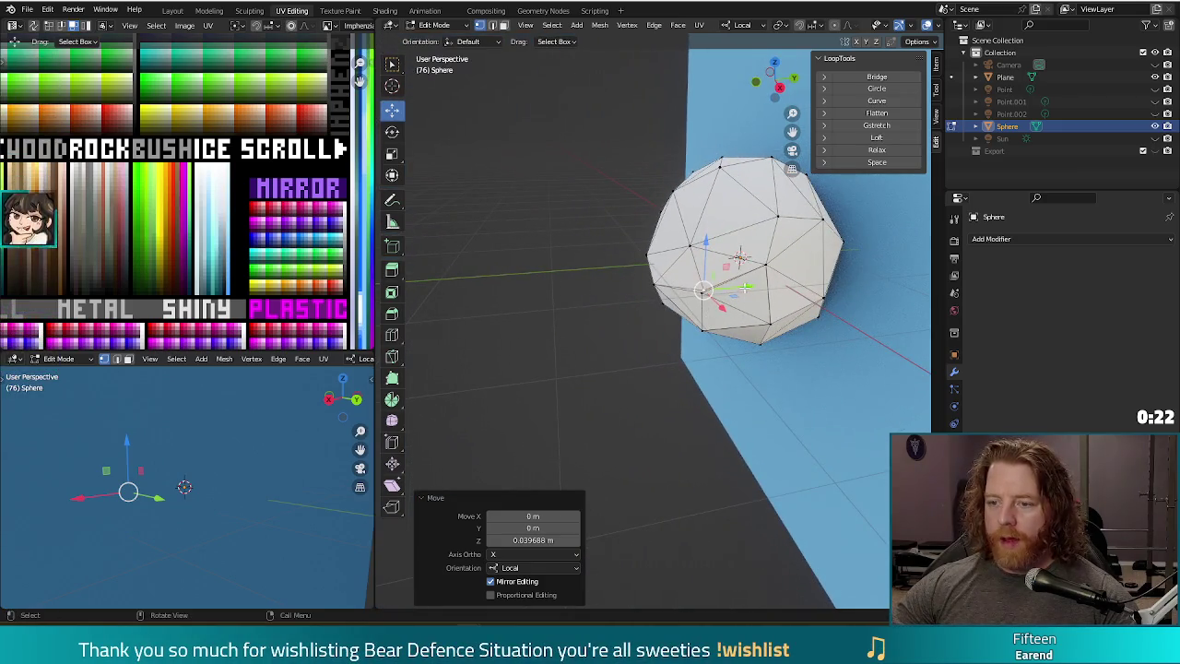
key("ctrl+z")
mouse_move(745, 288)
middle_mouse_down()
mouse_move(740, 351)
mouse_move(710, 341)
middle_mouse_up()
scroll(238, 193, "down", 2)
scroll(238, 193, "down", 2)
scroll(238, 193, "down", 2)
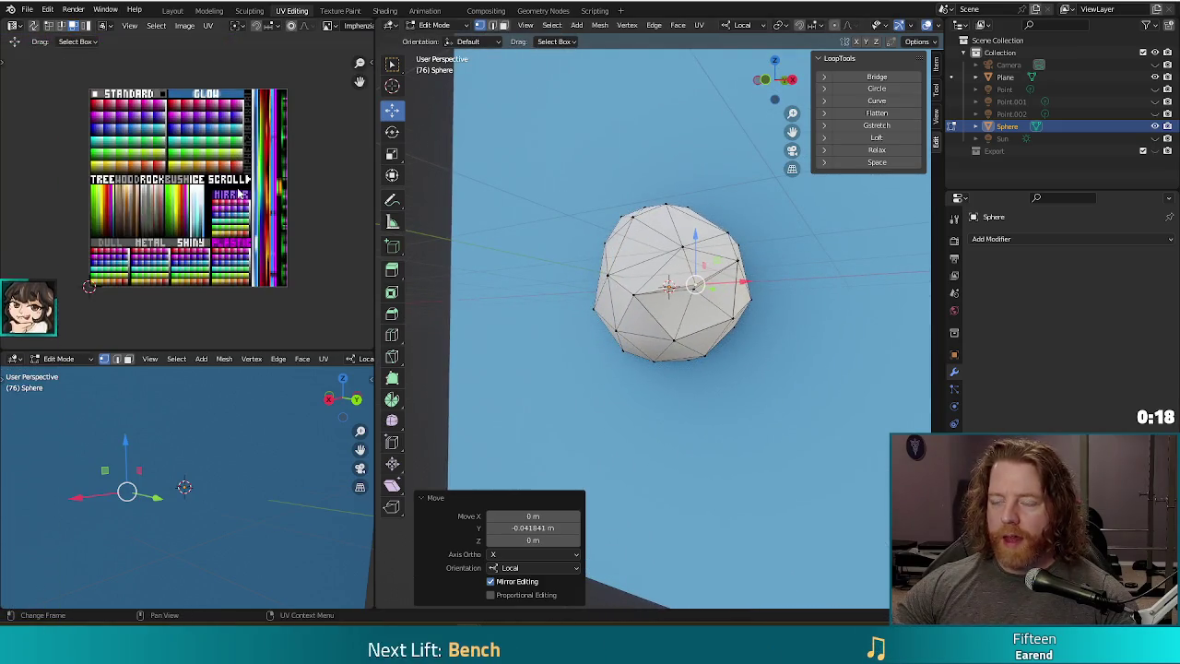
scroll(238, 195, "up", 2)
middle_click_drag(673, 332, 686, 351)
- Reselect the whole sphere mesh and view it straight from the front
key("Tab")
key("Tab")
key("Tab")
key("Tab")
key("a")
key("KP_5")
key("KP_1")
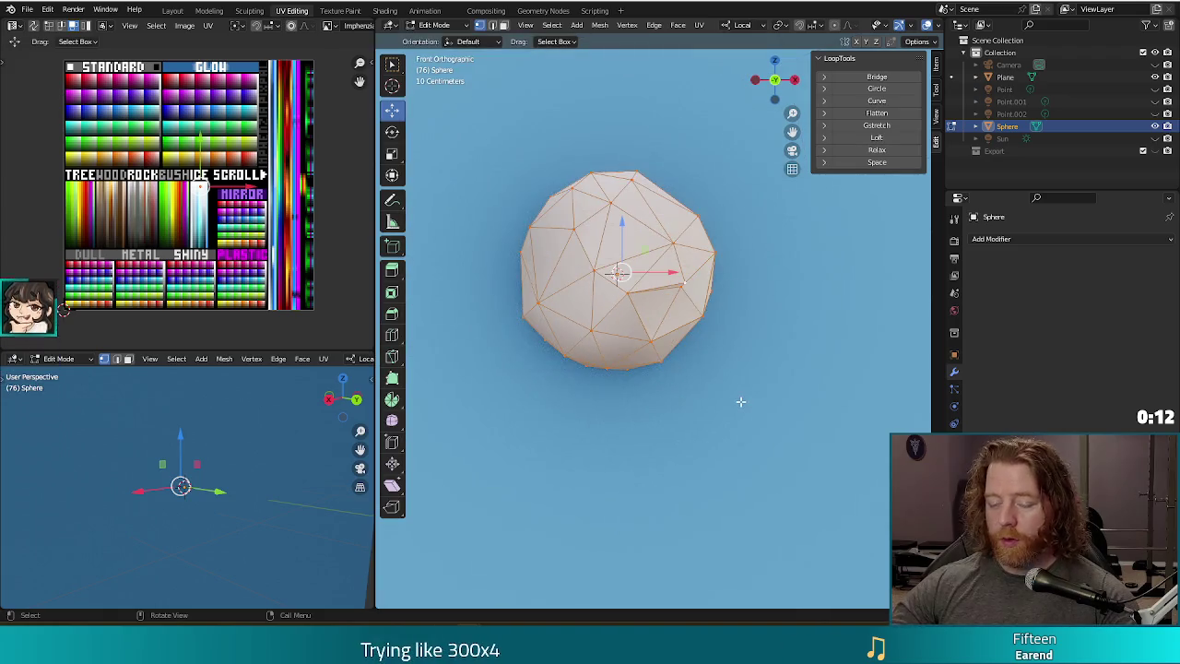
- Project the sphere's UVs from the front view and move the dent vertex's UVs onto dark teal
key("u")
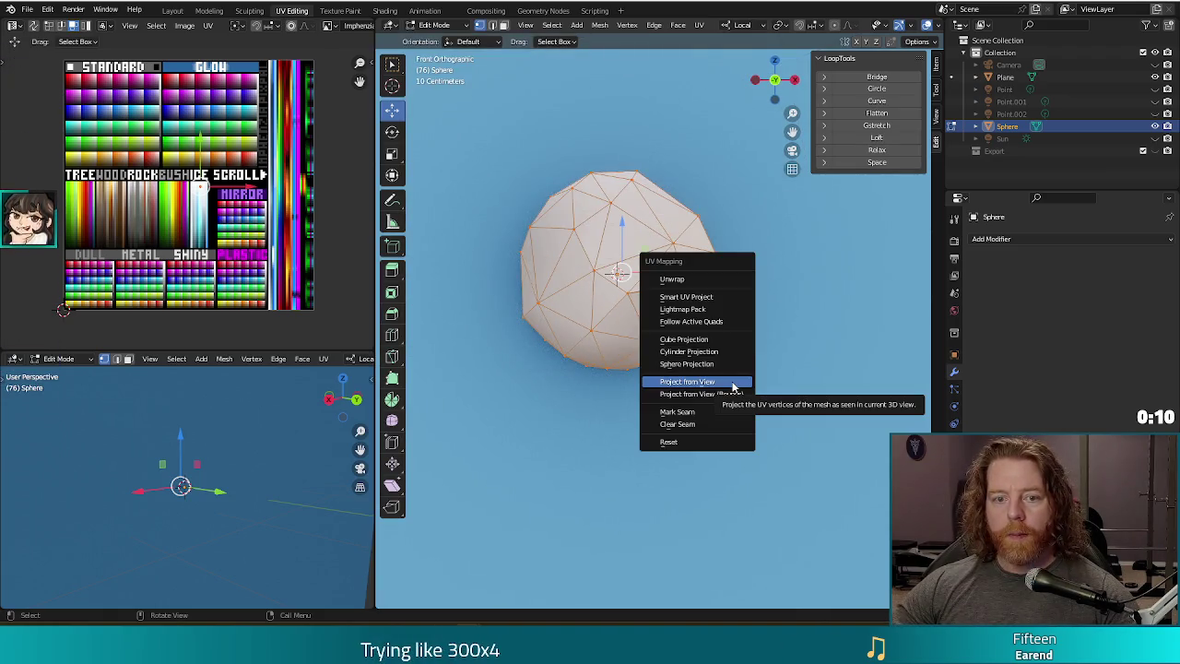
left_click(734, 386)
mouse_move(730, 311)
middle_mouse_down()
mouse_move(764, 308)
mouse_move(675, 303)
middle_mouse_up()
left_click(677, 287)
left_click(701, 302, "shift")
left_click(682, 291, "shift")
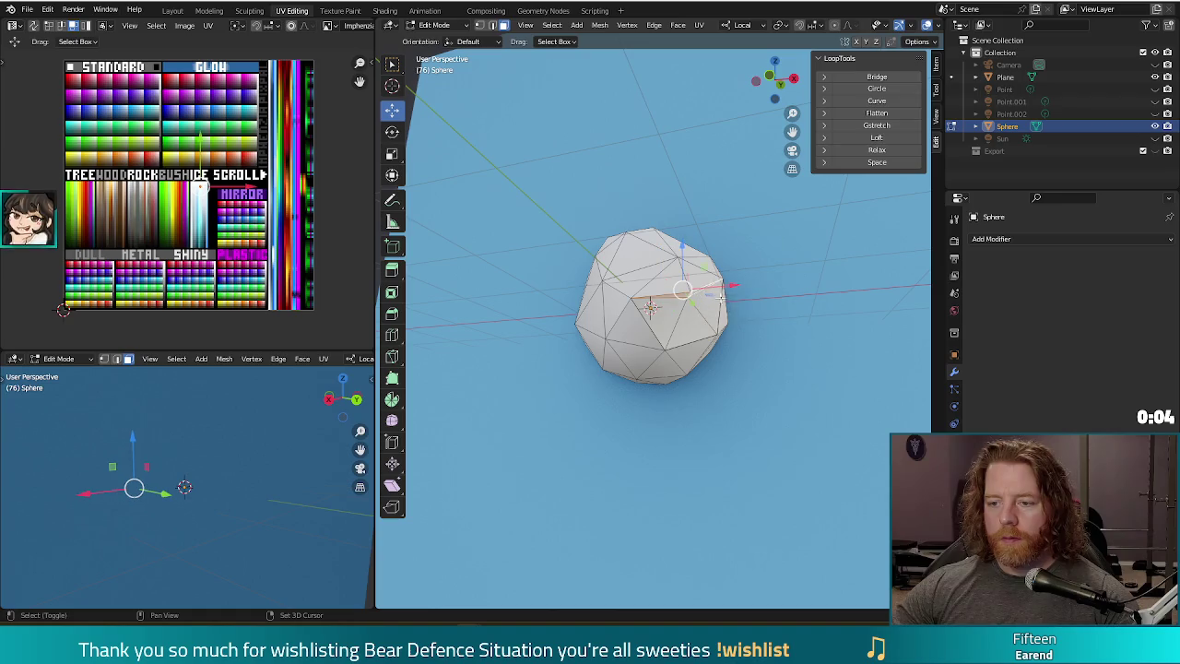
key("g")
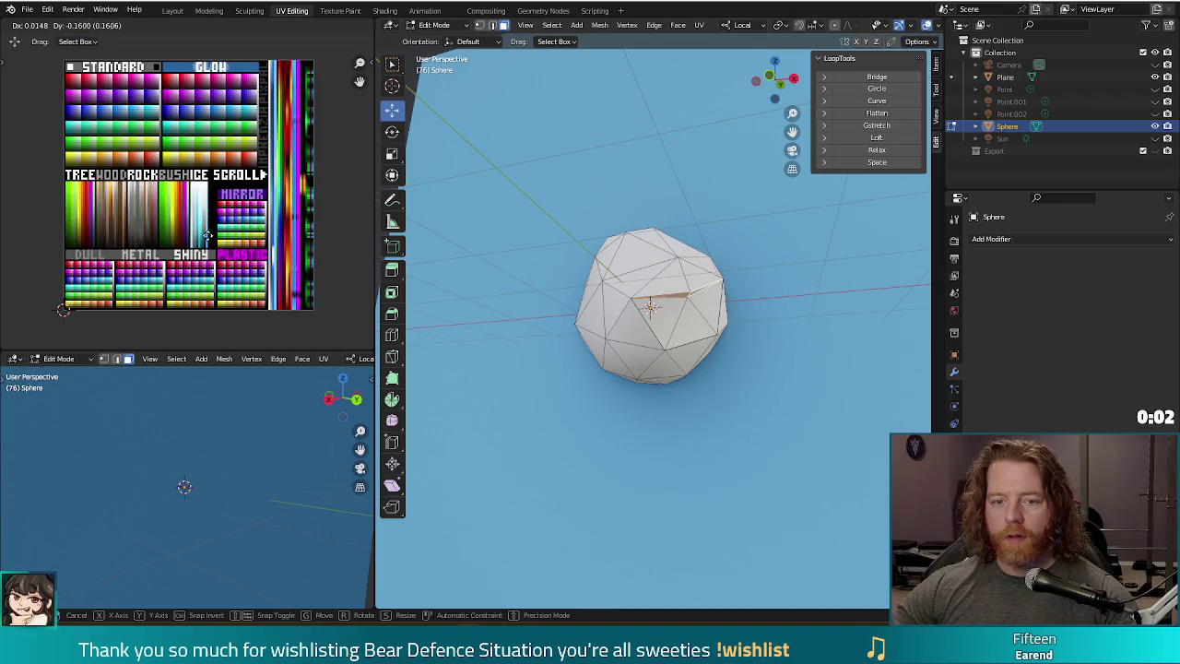
left_click(204, 244)
- Check the teal facet from a lower angle in a test render
mouse_move(783, 415)
middle_mouse_down()
mouse_move(768, 420)
mouse_move(790, 464)
mouse_move(837, 440)
mouse_move(742, 403)
mouse_move(782, 469)
middle_mouse_up()
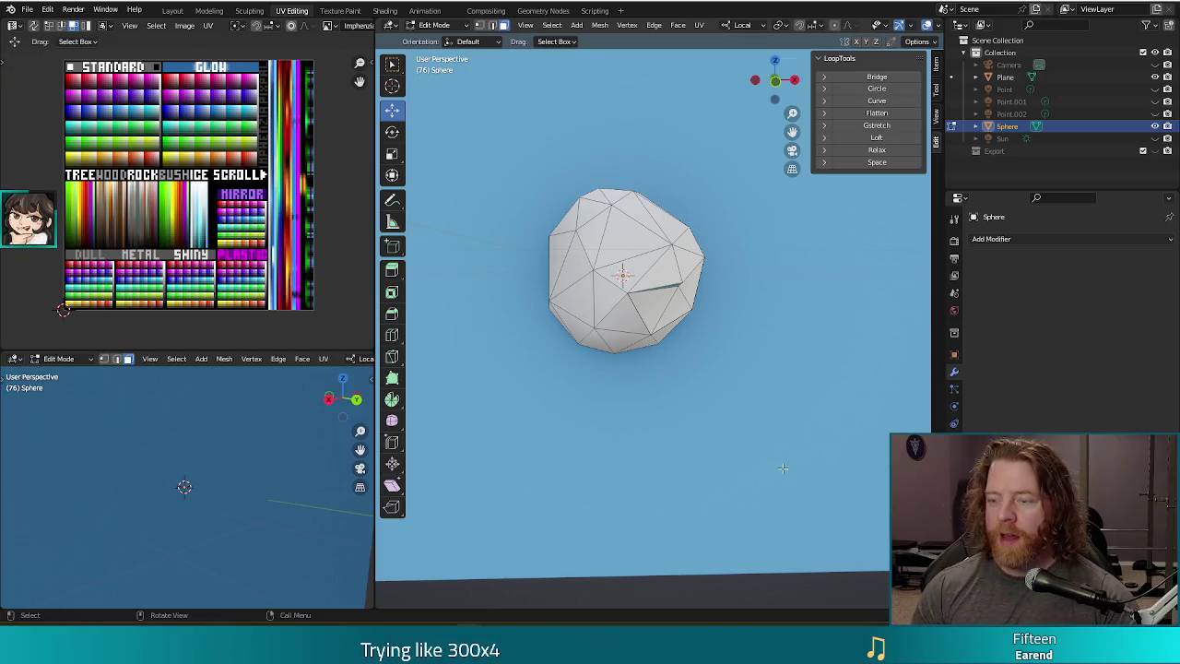
mouse_move(749, 416)
middle_mouse_down()
mouse_move(751, 396)
mouse_move(775, 407)
mouse_move(798, 391)
middle_mouse_up()
key("F12")
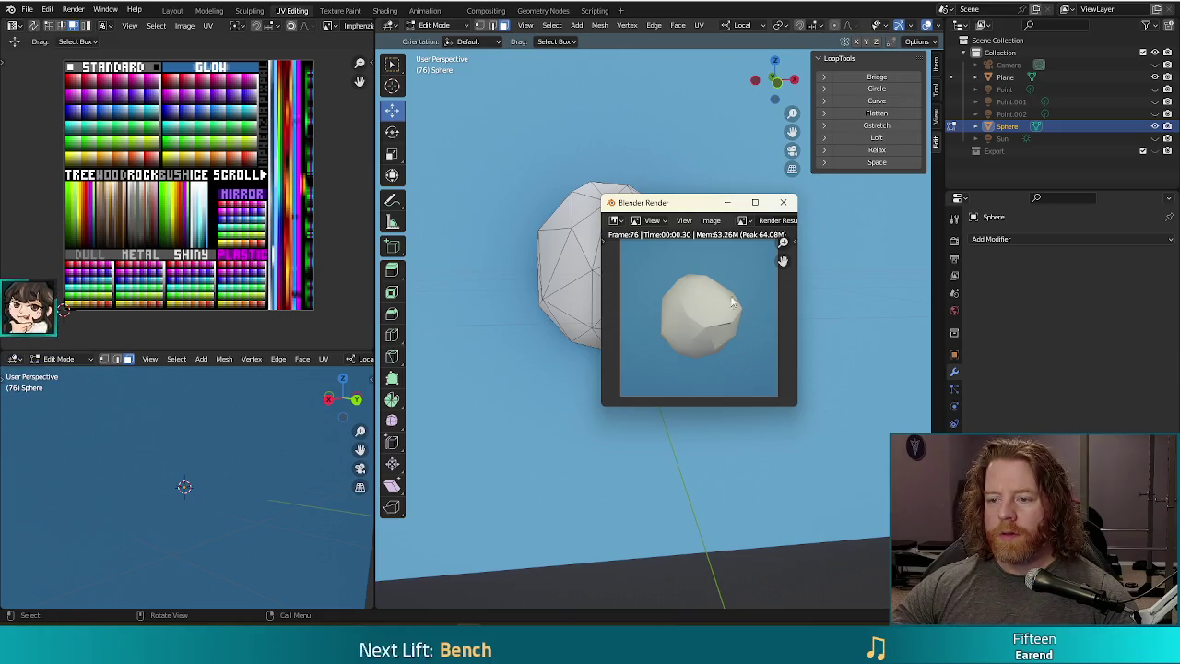
left_click(784, 203)
- Move the dent vertex 0.075326 m higher along local Z and verify it with test renders
middle_click_drag(693, 317, 726, 316)
key("Tab")
key("Tab")
left_click(684, 288)
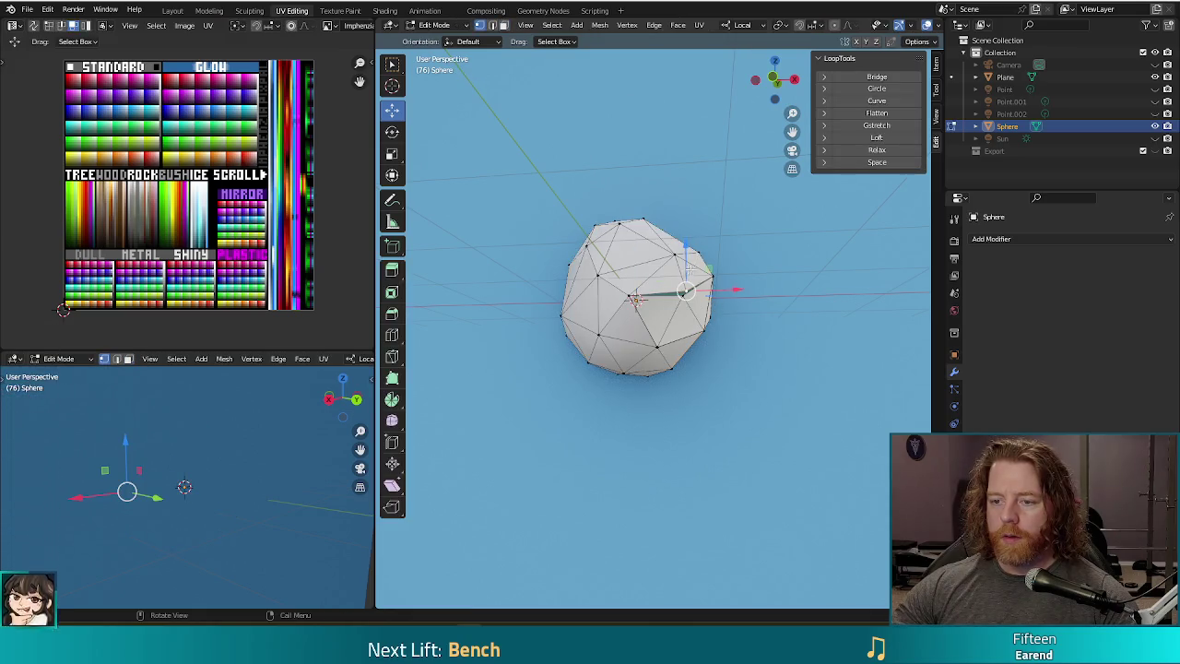
key("g")
left_click(685, 247)
key("F12")
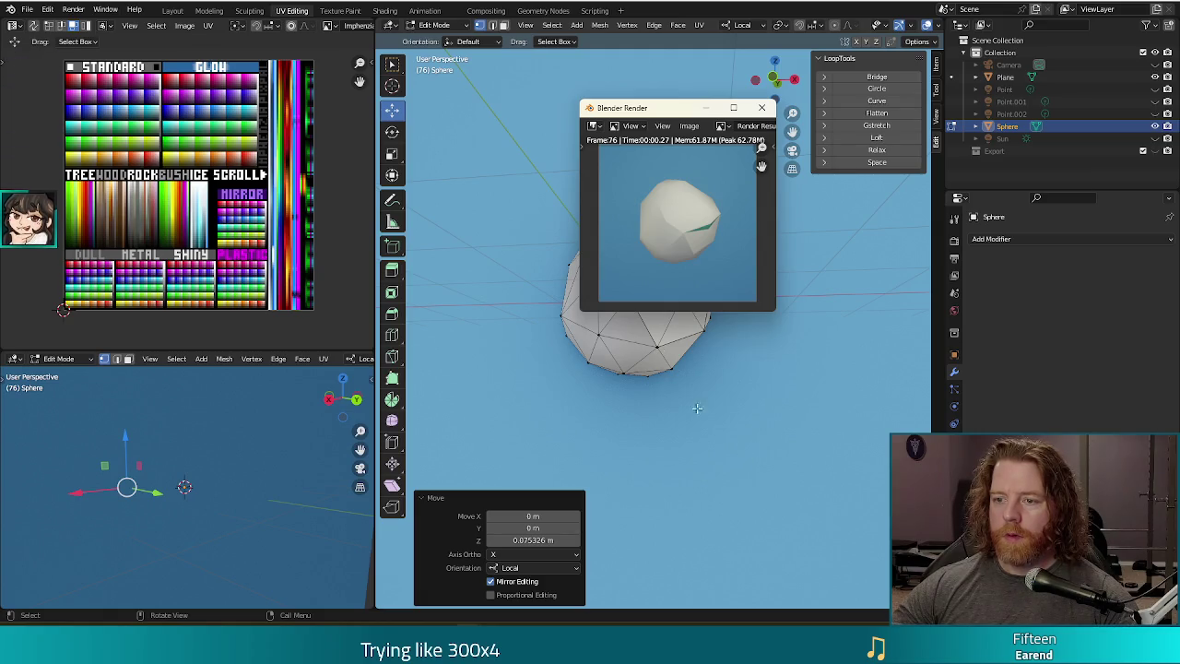
left_click(763, 111)
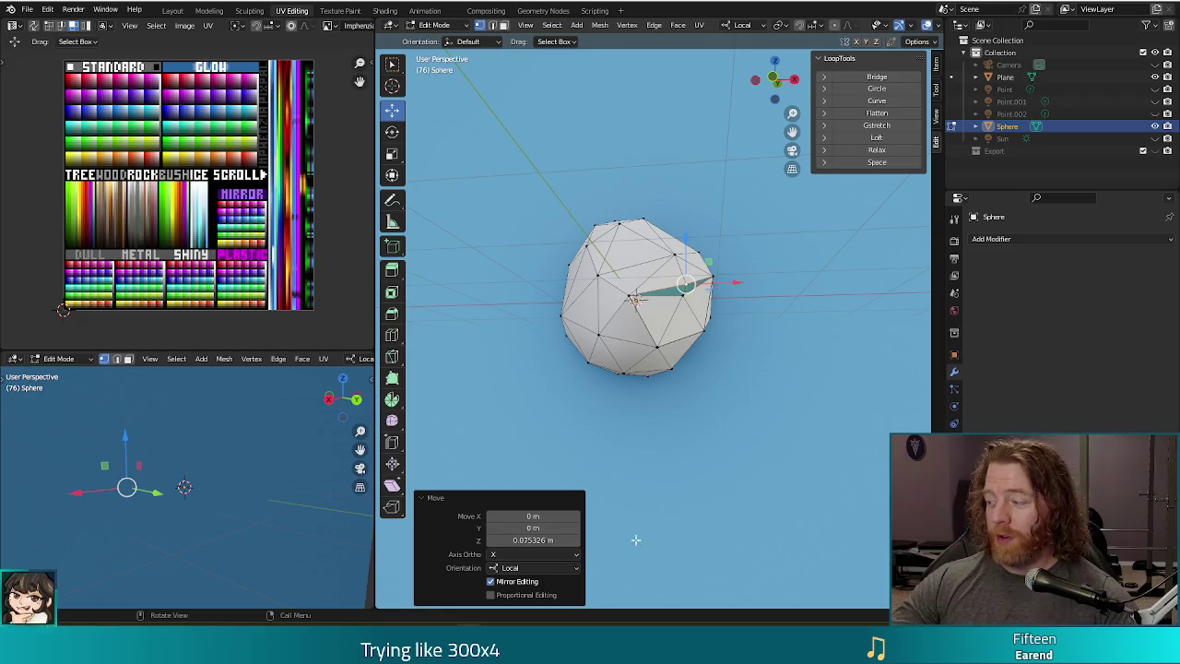
middle_click_drag(650, 469, 658, 395)
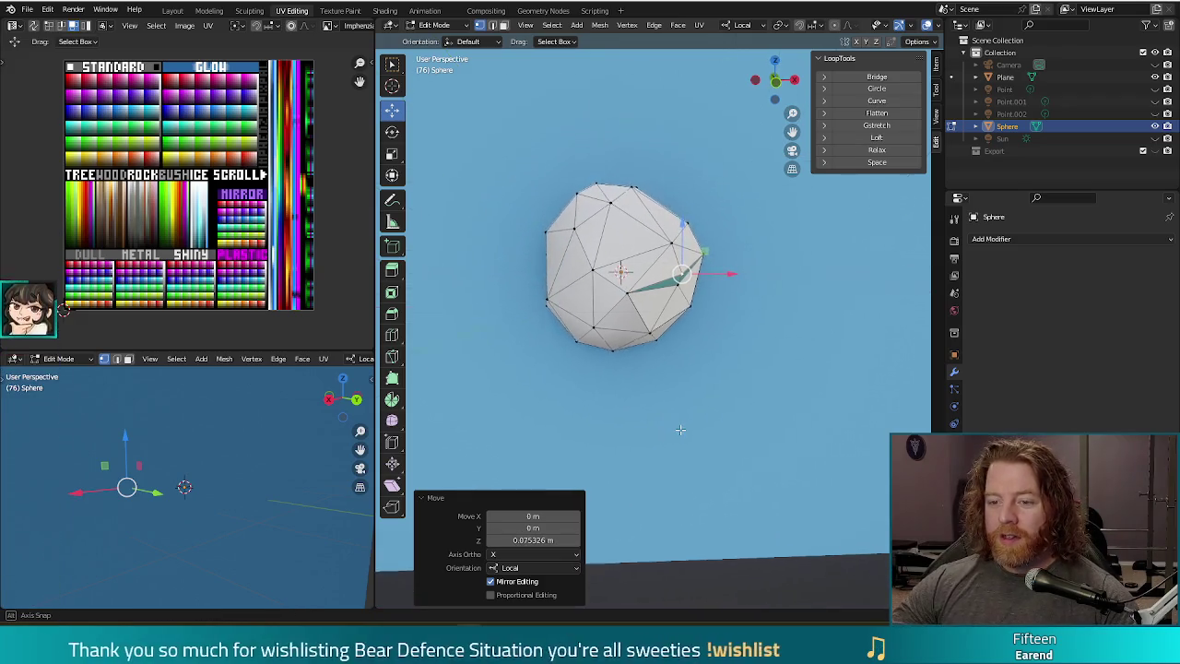
key("F12")
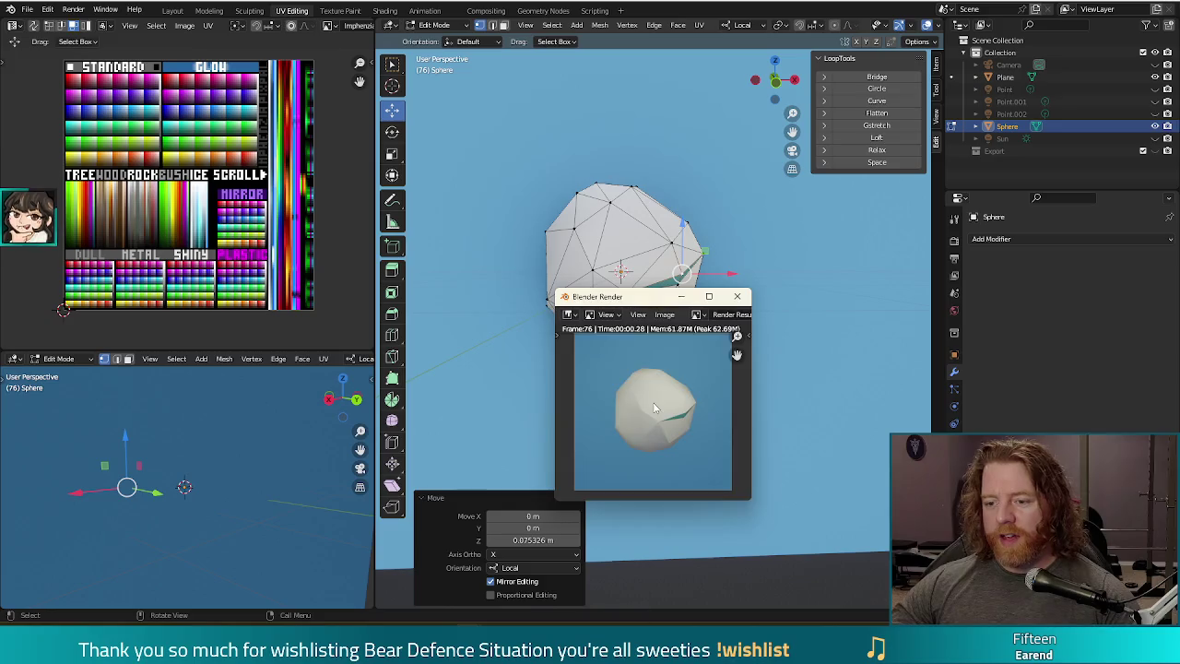
left_click(737, 296)
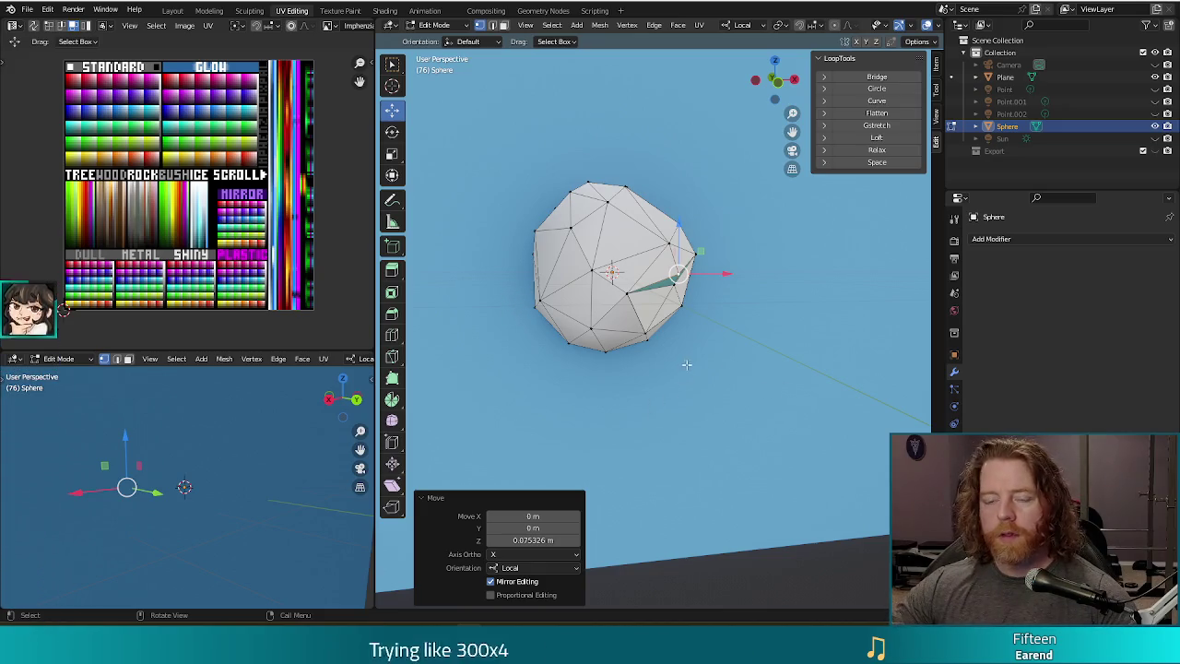
- Knife-cut new edges down the sphere's left side and select the faces there
middle_click_drag(643, 380, 633, 376)
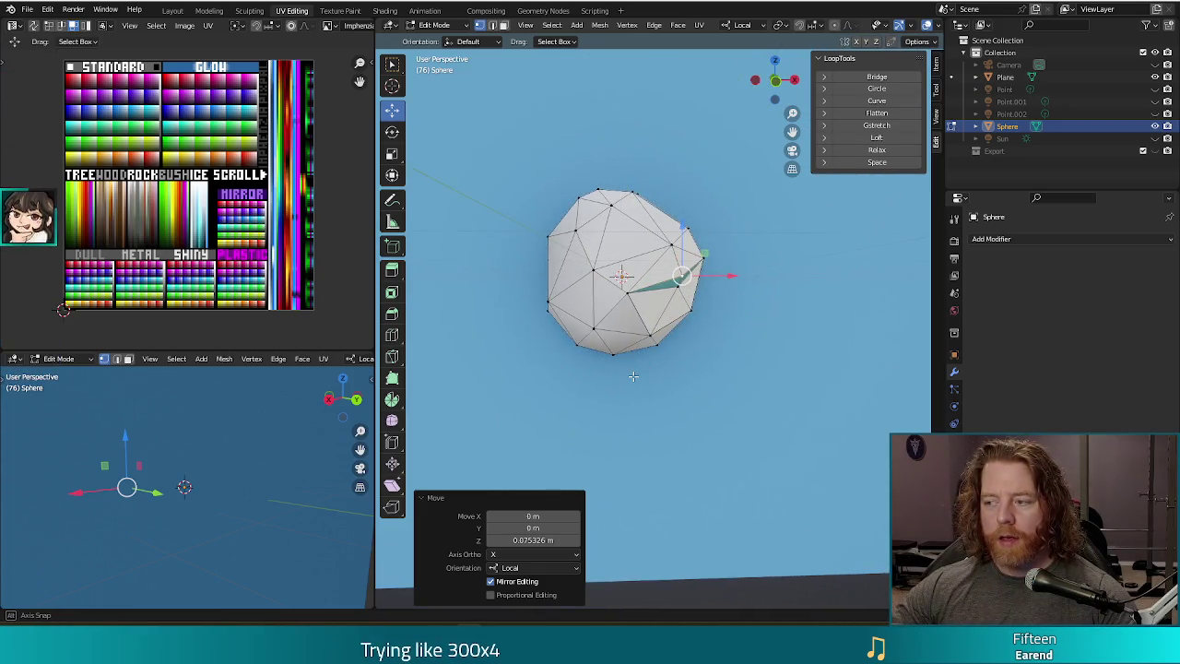
middle_click_drag(569, 389, 636, 375)
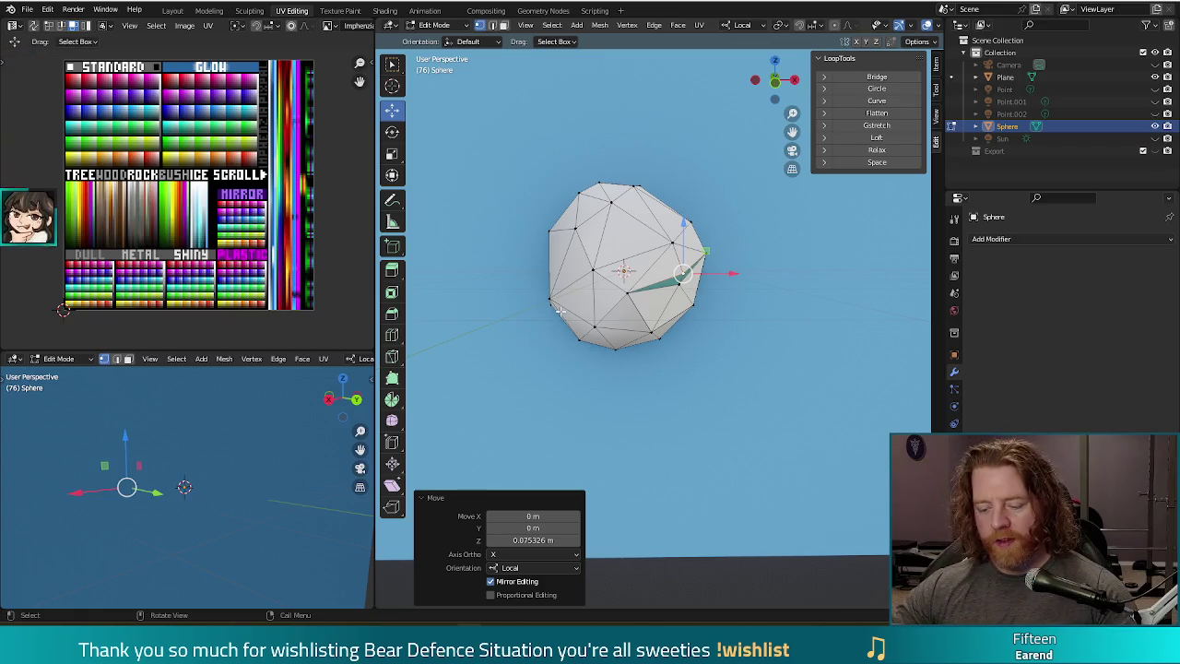
key("k")
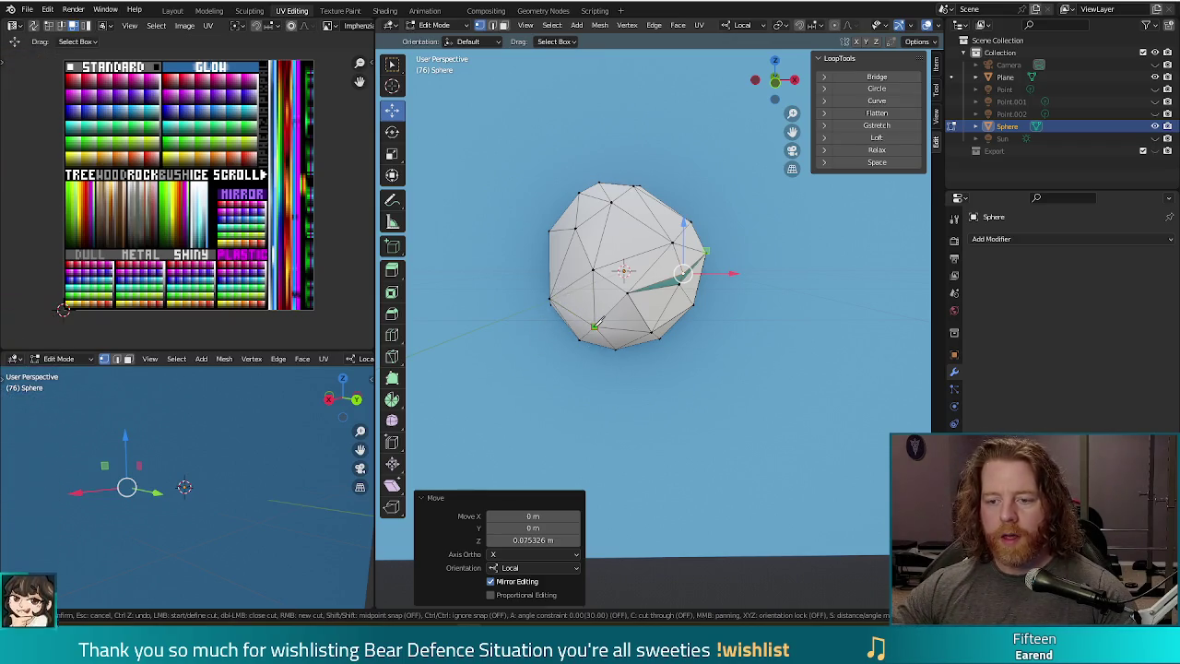
left_click(546, 235)
key("Return")
left_click(559, 293, "shift")
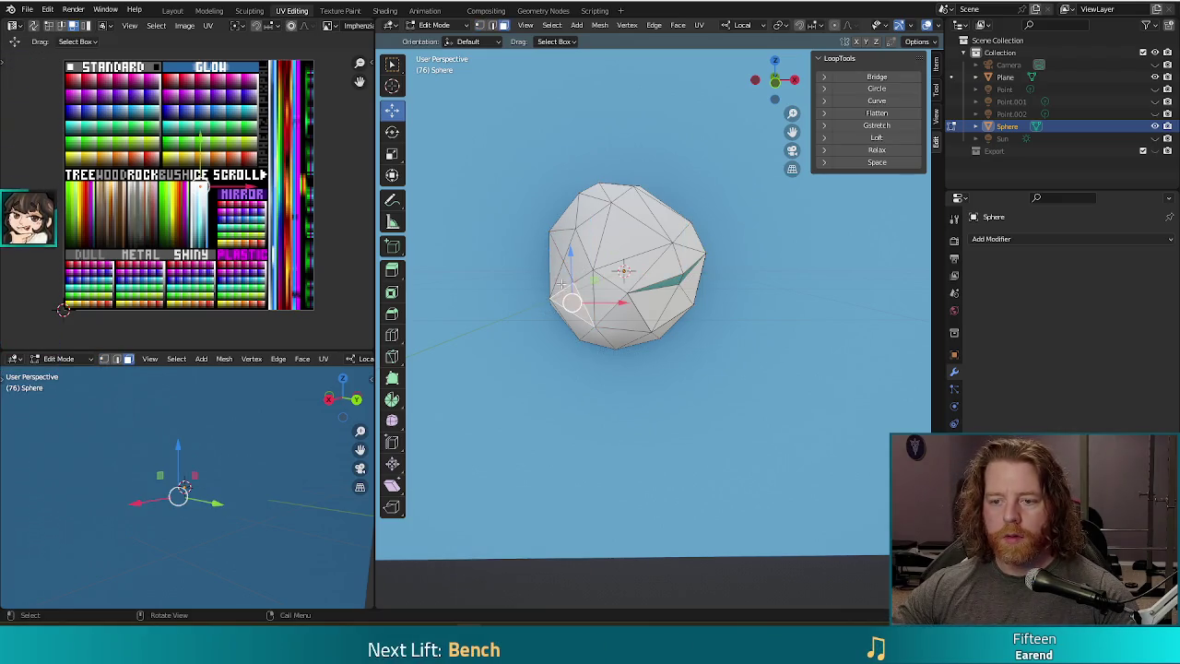
left_click(554, 269, "shift")
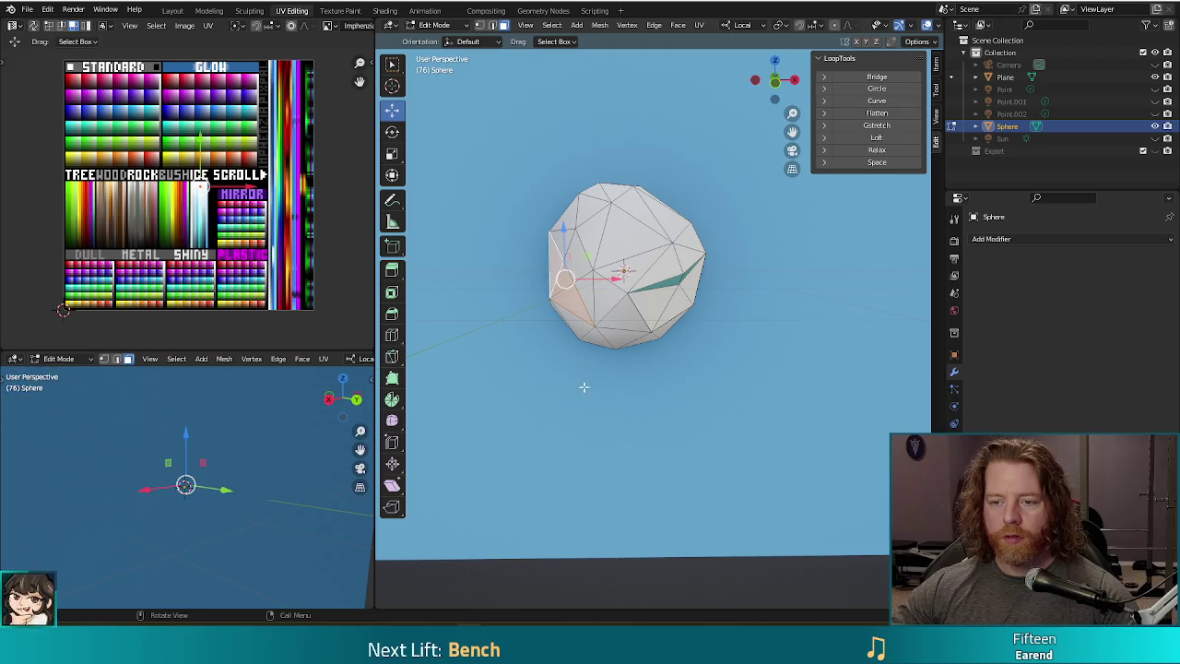
middle_click_drag(583, 387, 562, 390)
- Move a single left-side vertex along the X axis
key("1")
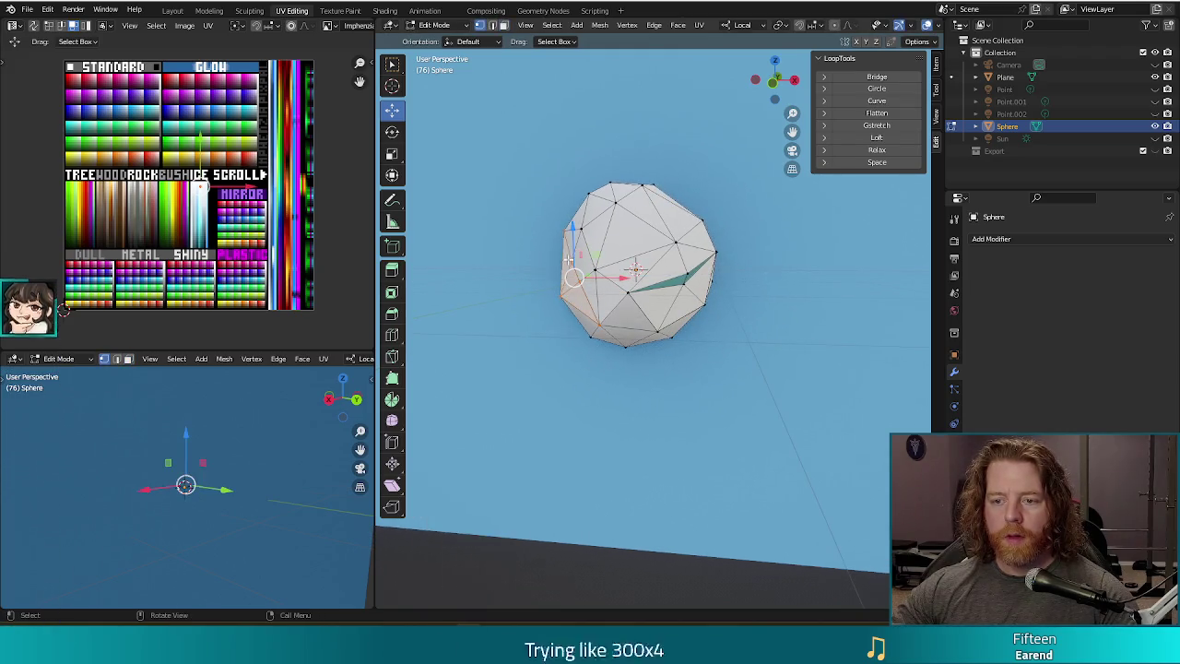
left_click(570, 261)
key("g")
key("x")
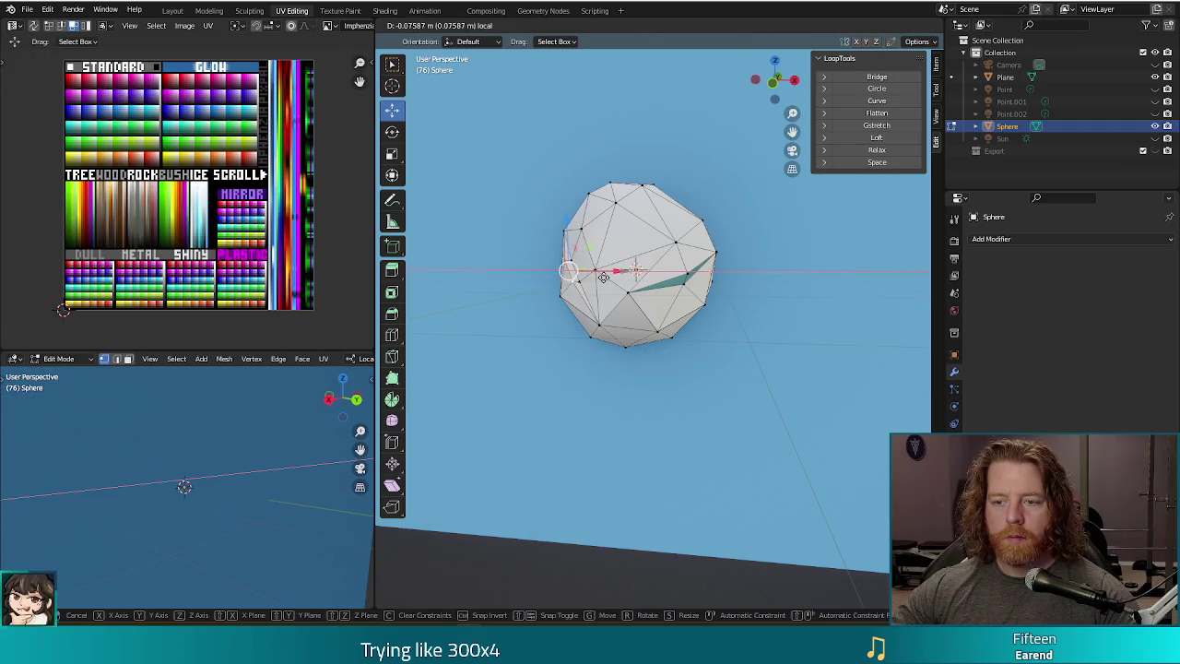
left_click(603, 277)
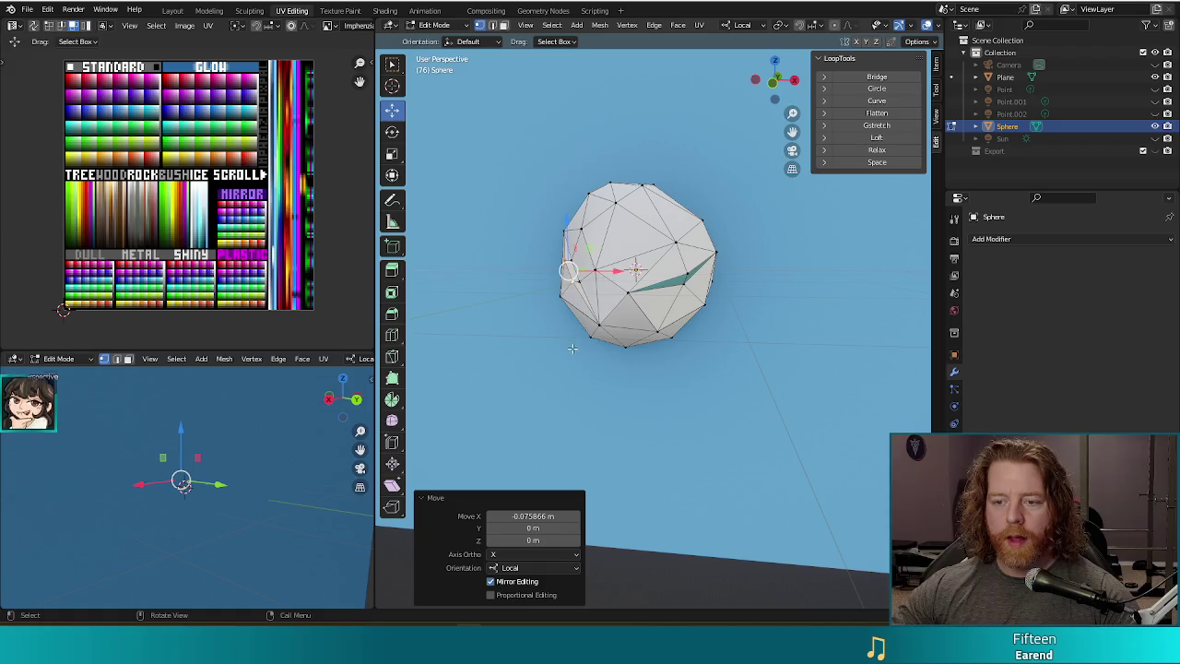
- Shift a left vertex's UV so its facet turns dark teal
left_click(566, 255)
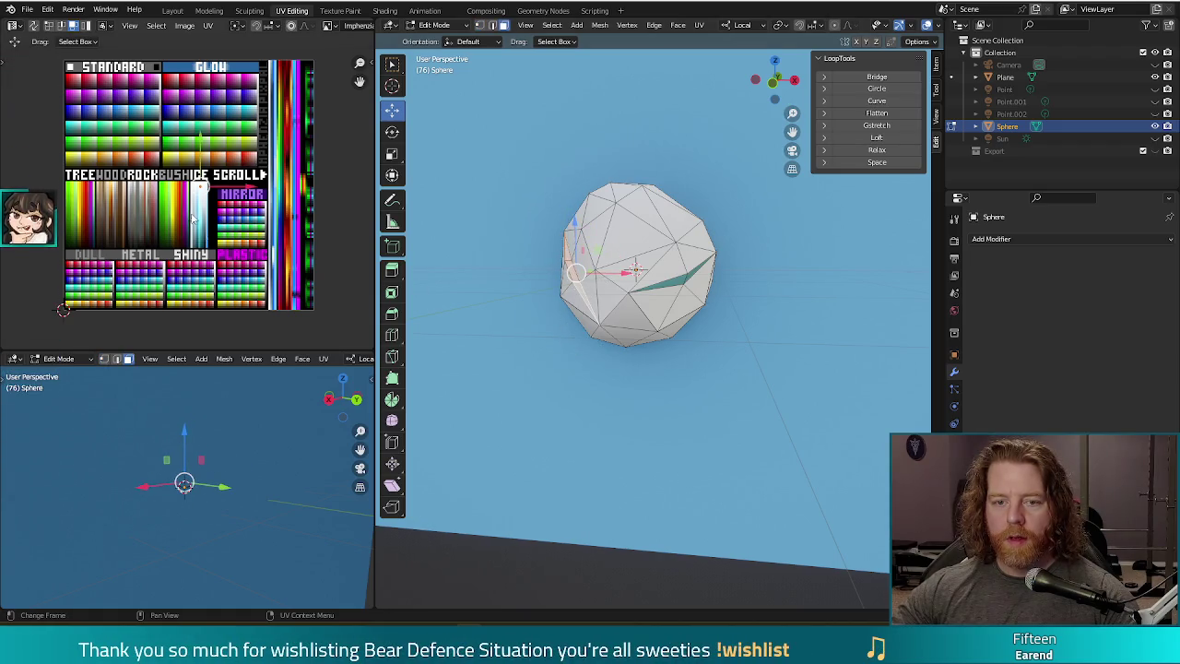
key("g")
key("y")
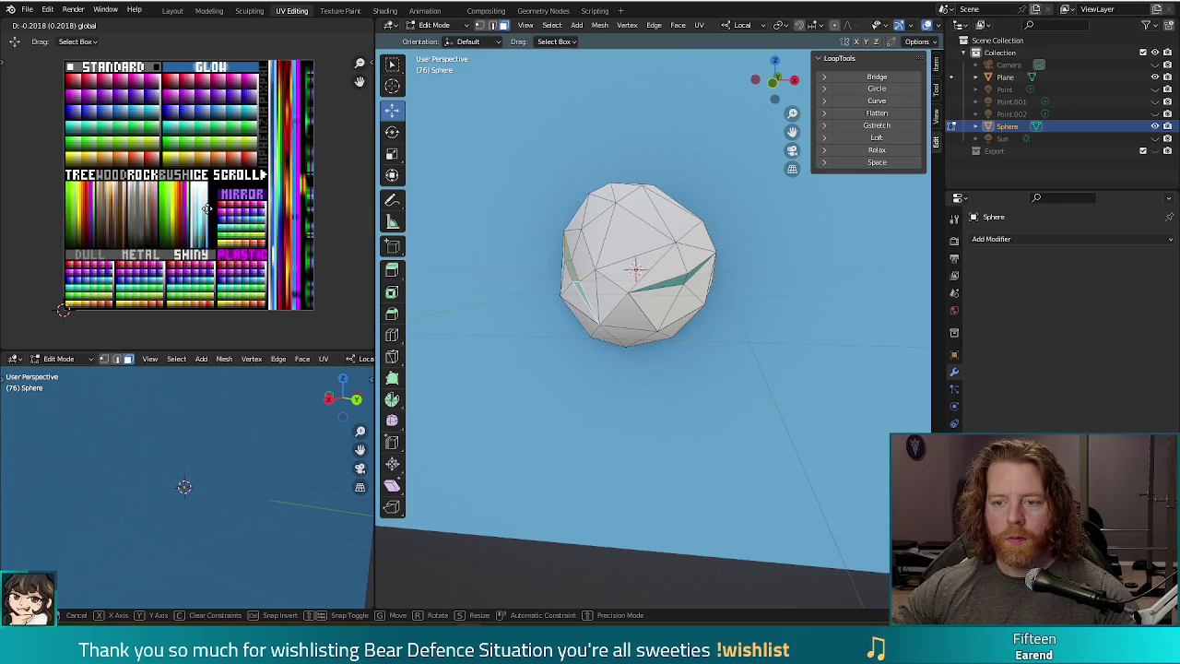
left_click(208, 212)
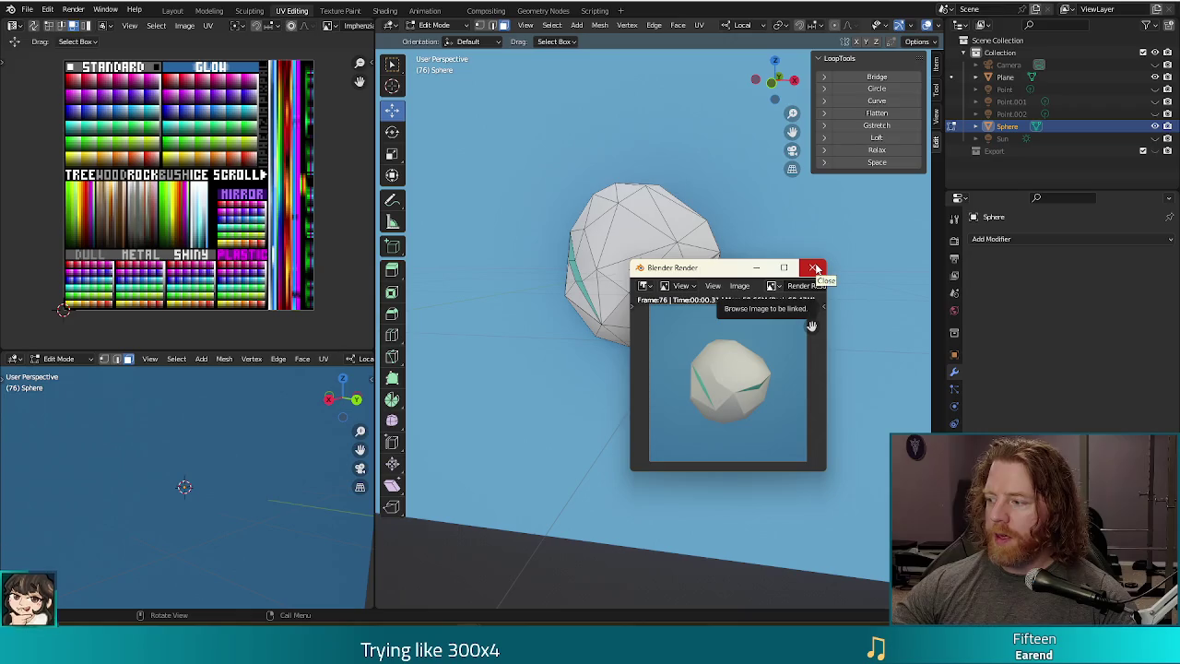
- Pull the left-edge vertex about 0.07 m outward along X and check it in two renders
left_click(815, 268)
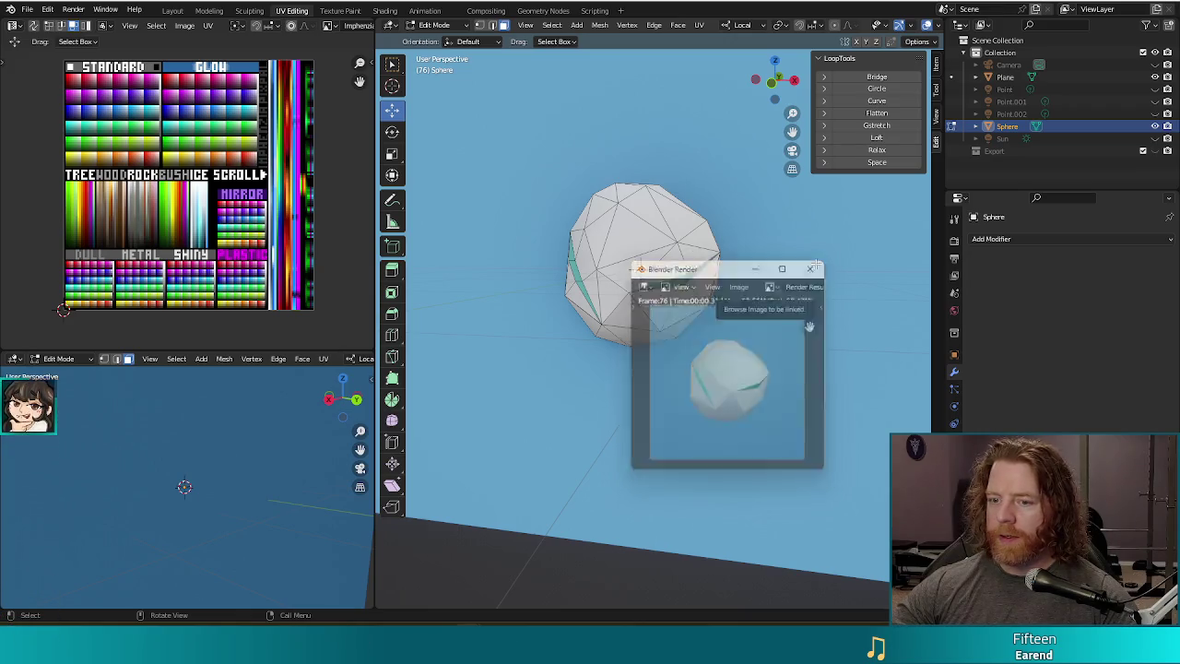
left_click(575, 265)
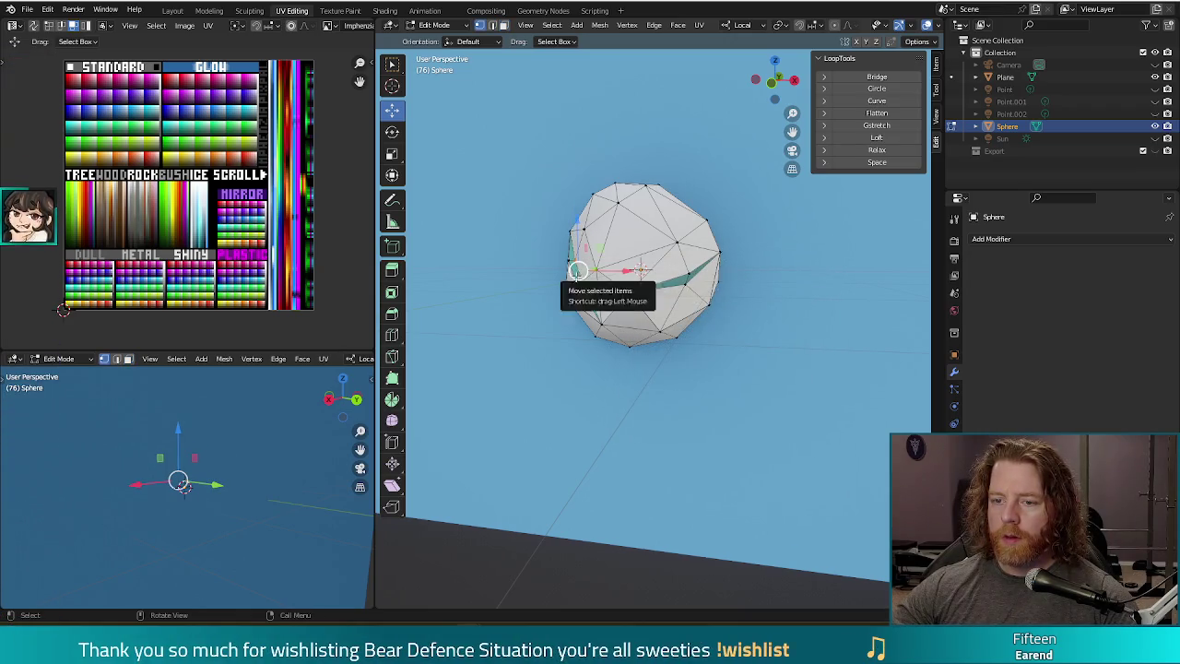
left_click_drag(601, 271, 596, 275)
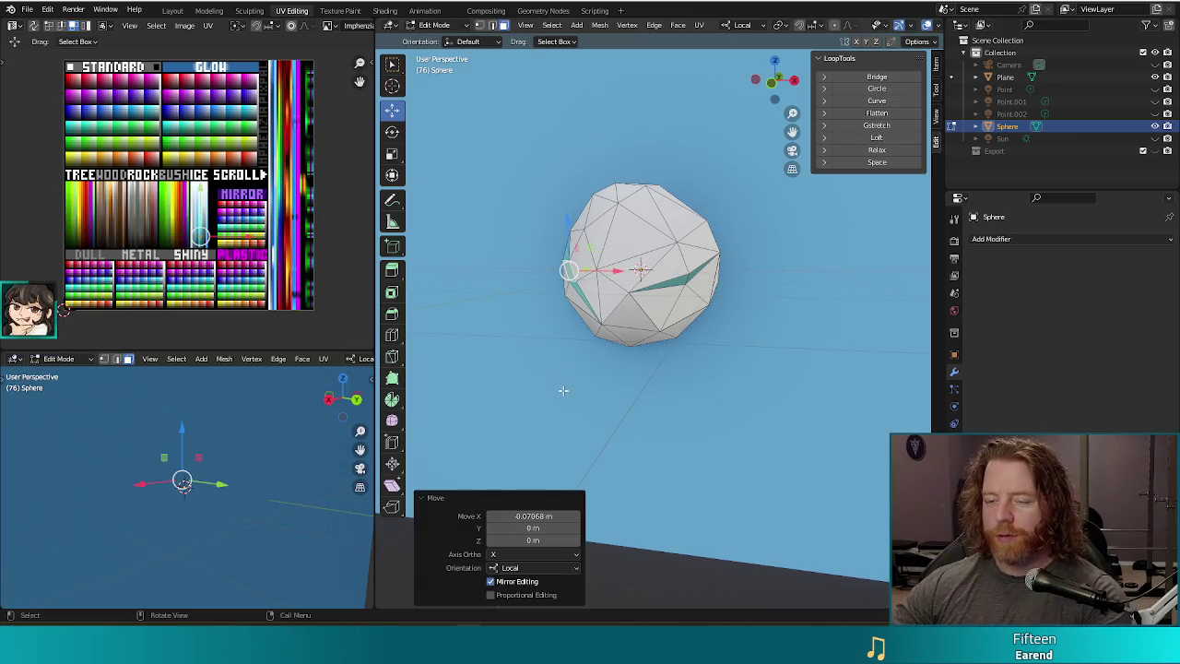
key("F12")
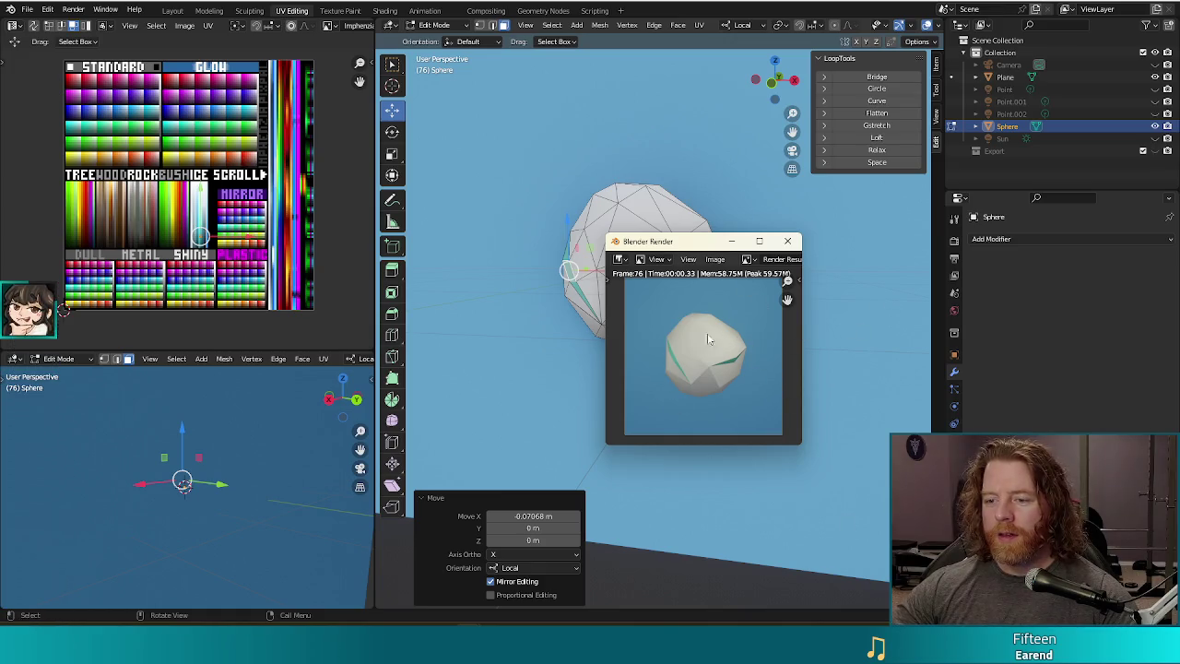
left_click(788, 241)
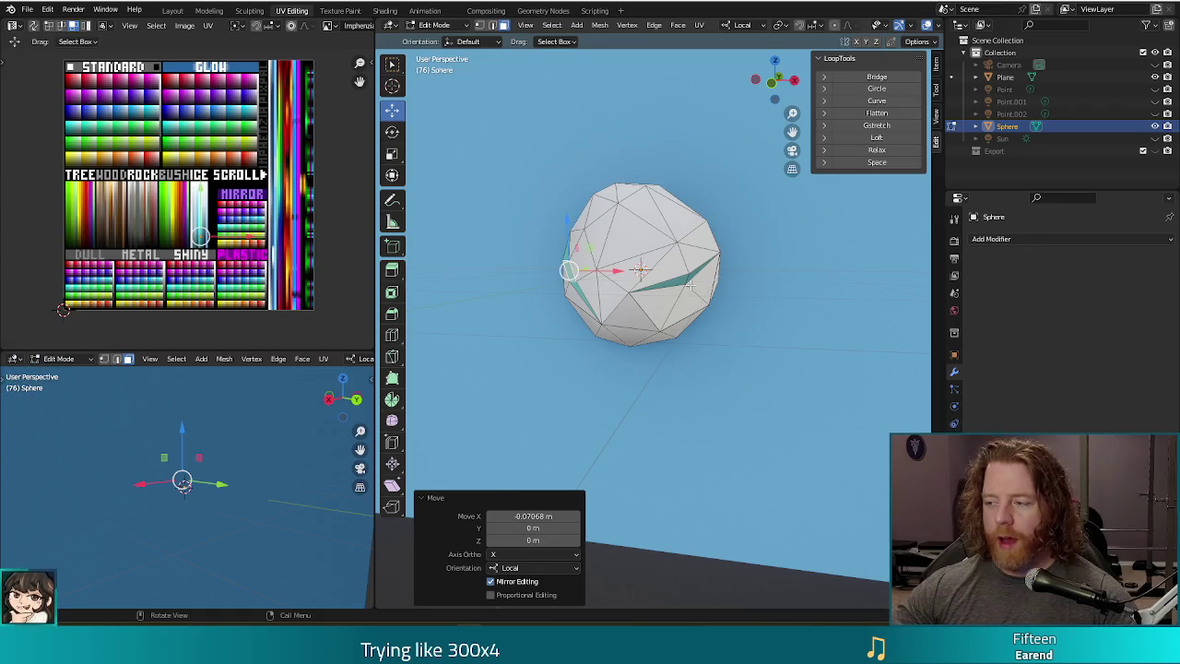
key("F12")
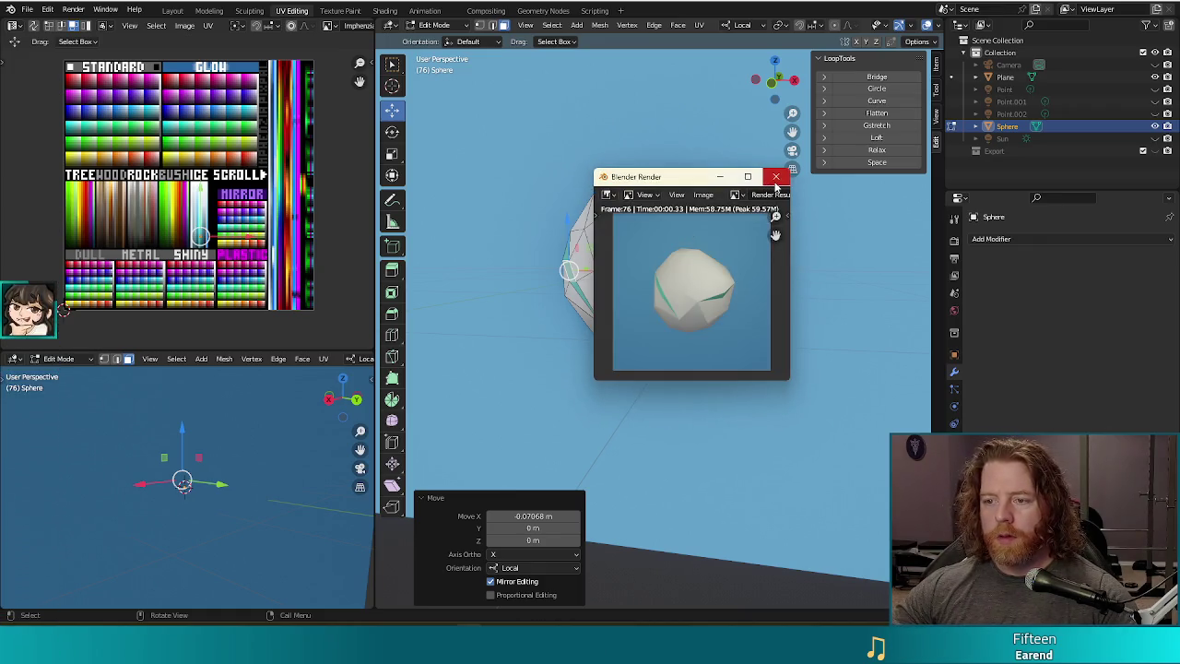
left_click(778, 177)
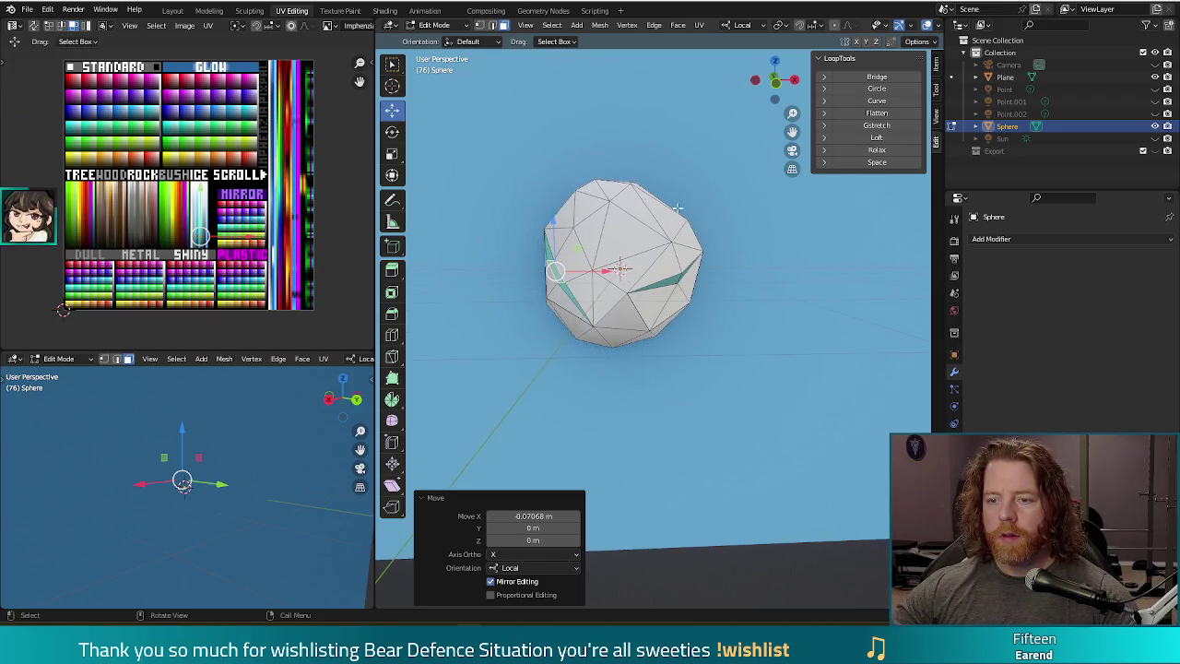
- Undo the last change and pick vertices on the sphere's upper right
key("ctrl+z")
middle_click_drag(711, 238, 726, 293)
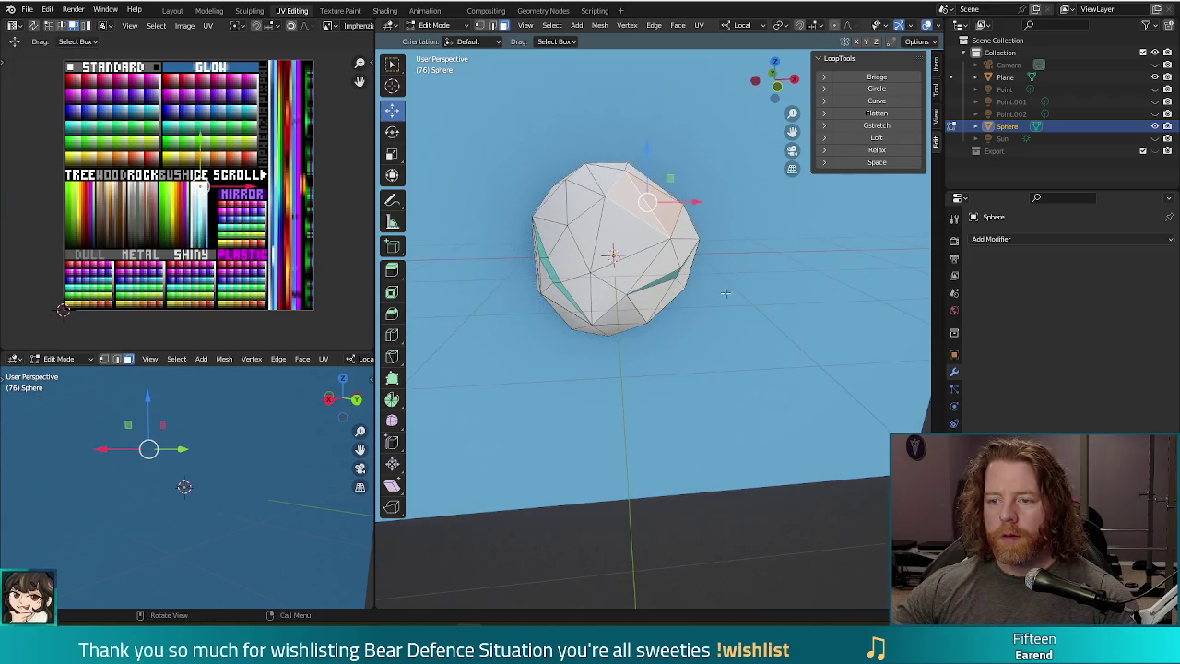
left_click(682, 237)
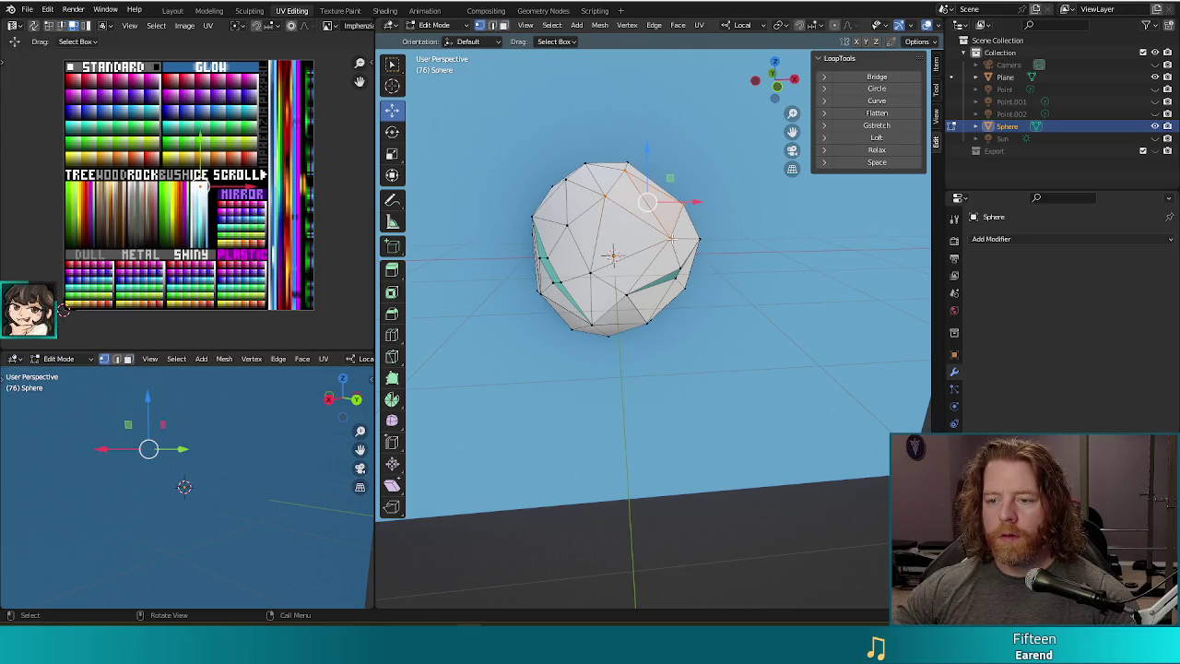
left_click(657, 201)
left_click(648, 201)
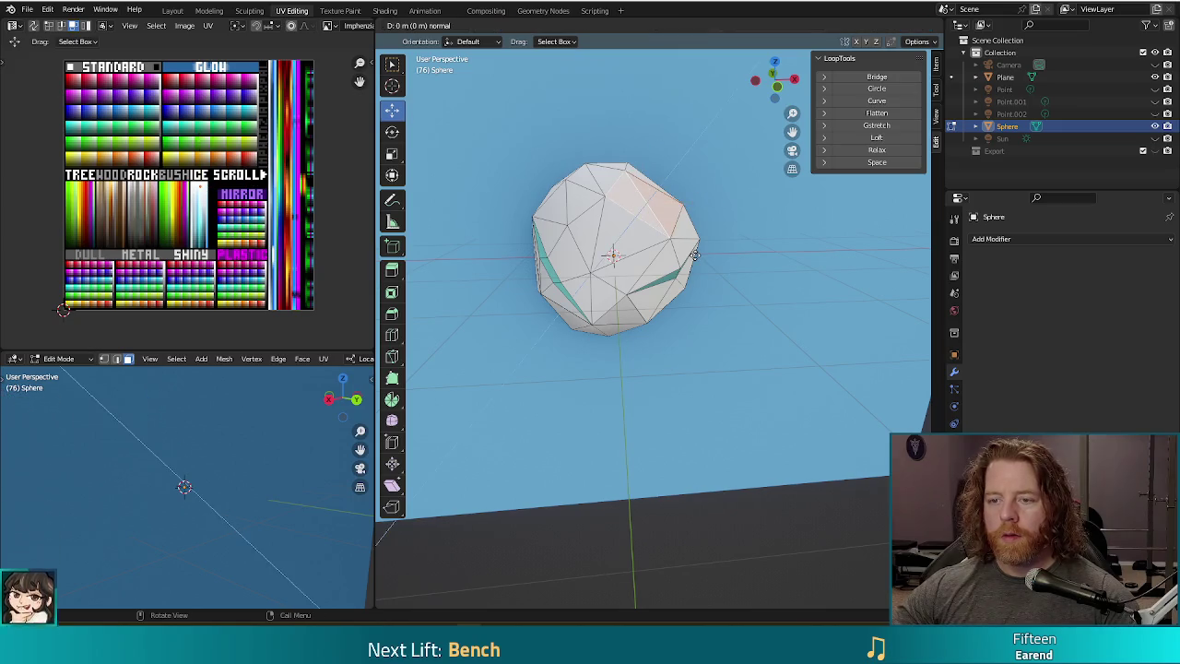
key("e")
key("Escape")
- Push a right-side vertex out along local X and up along Z
left_click(673, 232)
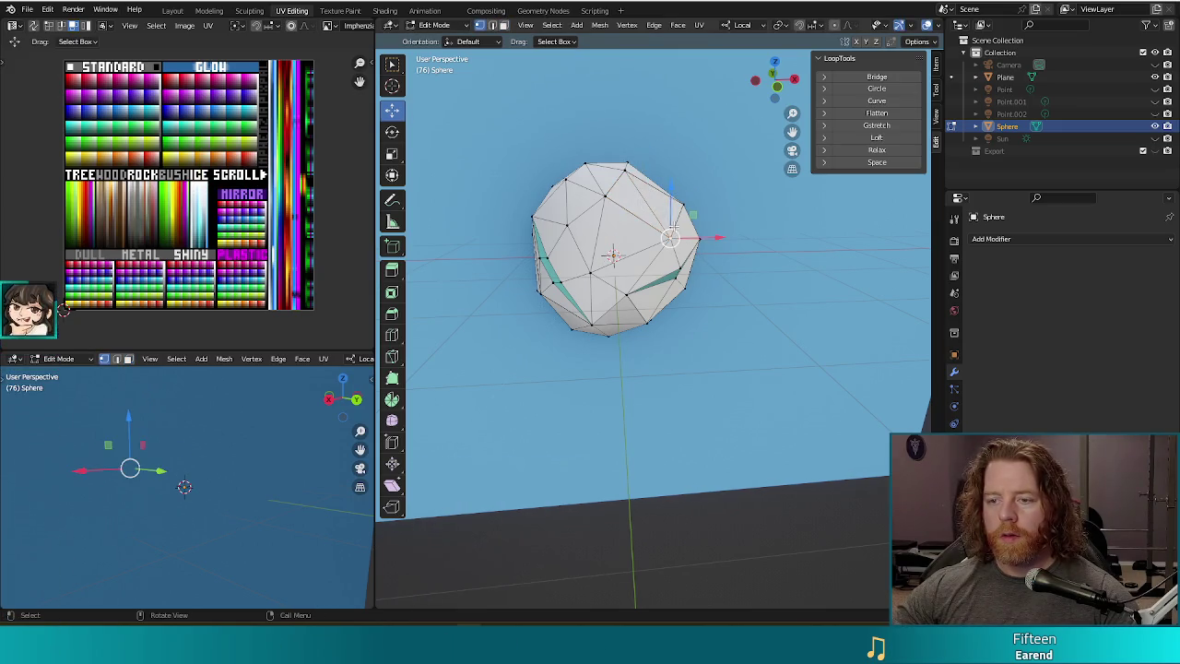
key("g")
key("x")
key("x")
left_click(703, 236)
key("g")
key("z")
key("z")
left_click(661, 191)
- Move a front vertex by −0.1526 to crease the front, recolour its facet teal, and render
middle_click_drag(661, 191, 745, 265)
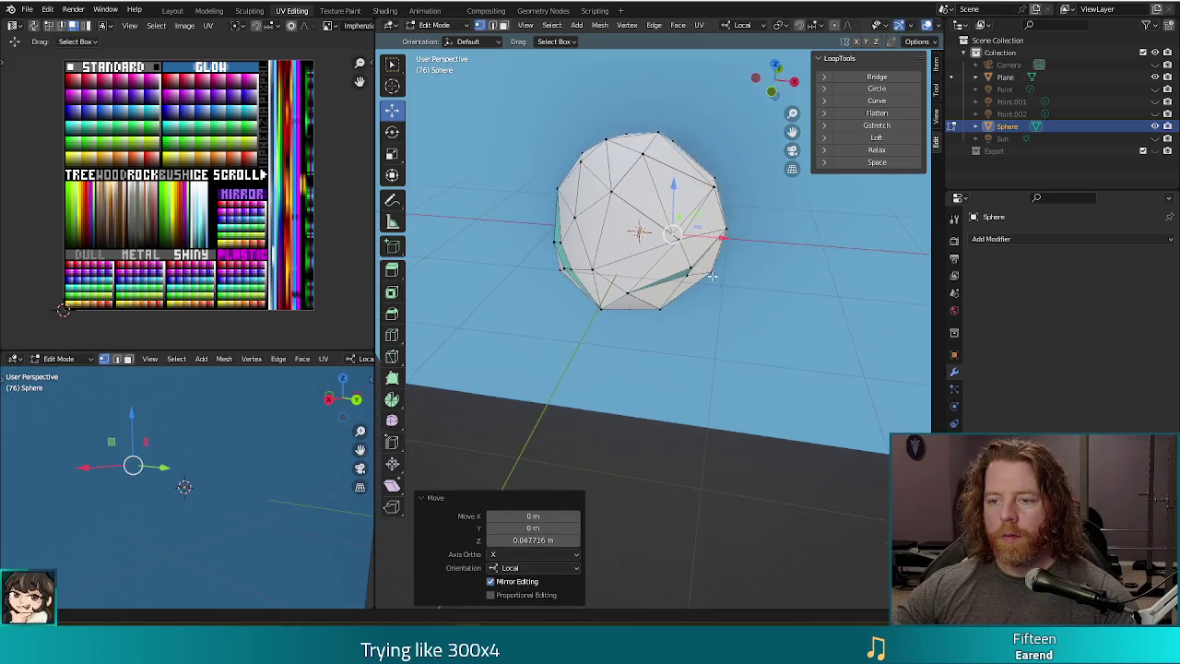
key("1")
left_click(689, 247)
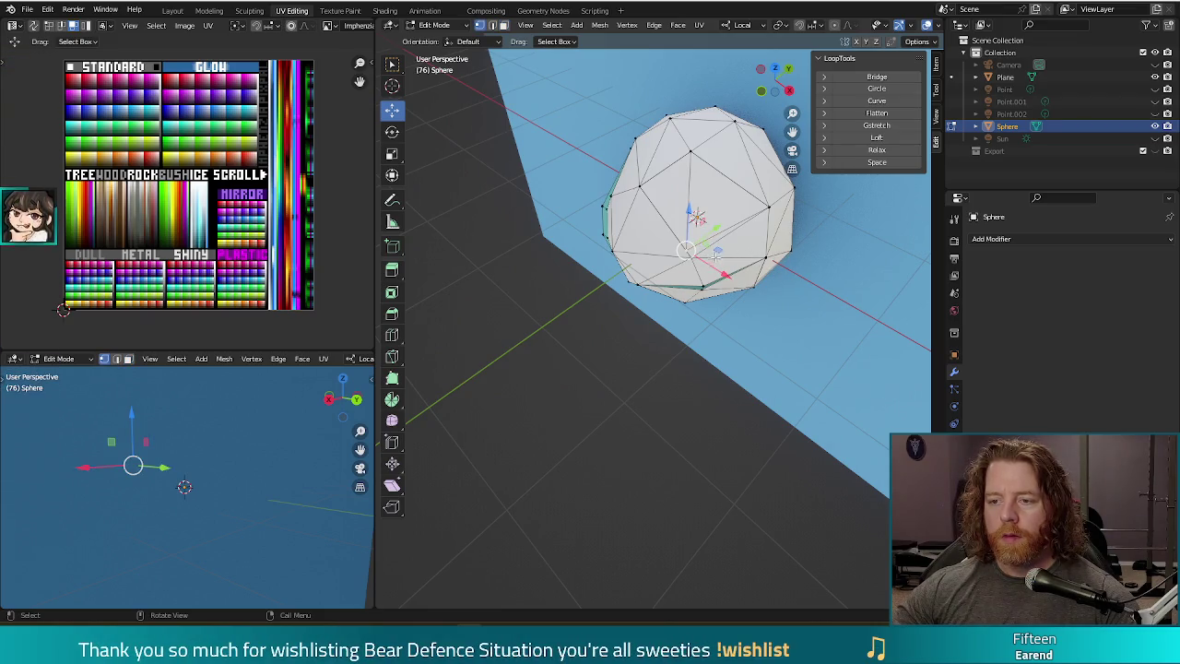
left_click_drag(716, 255, 725, 328)
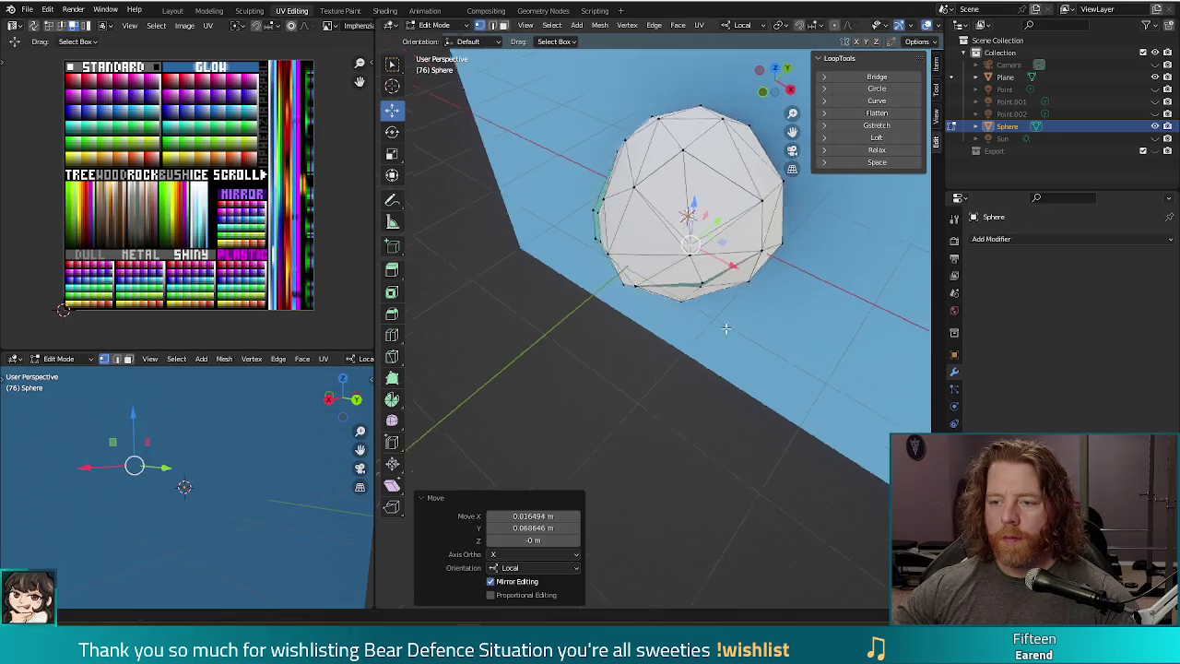
middle_click_drag(726, 328, 693, 238)
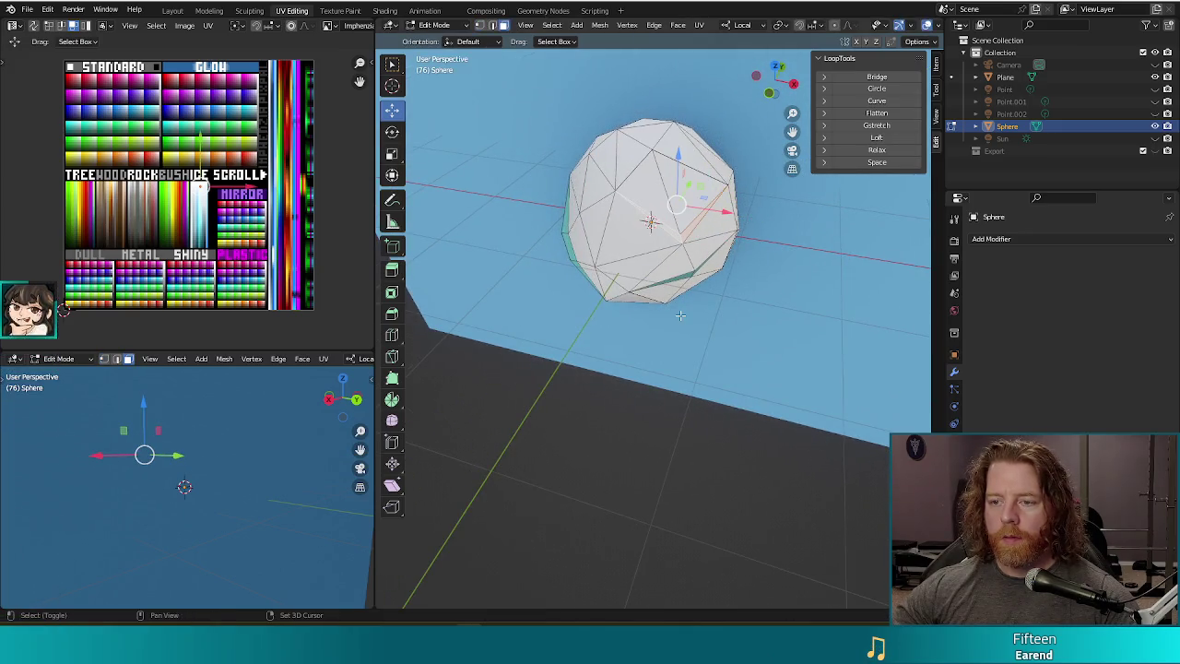
key("g")
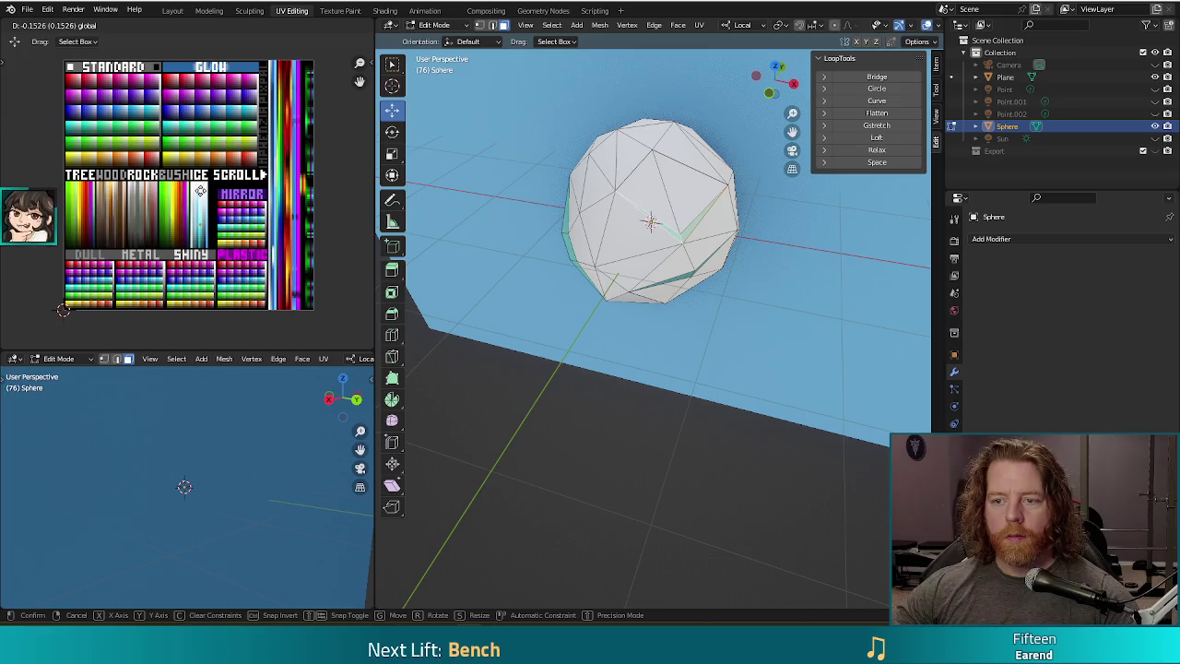
left_click(200, 200)
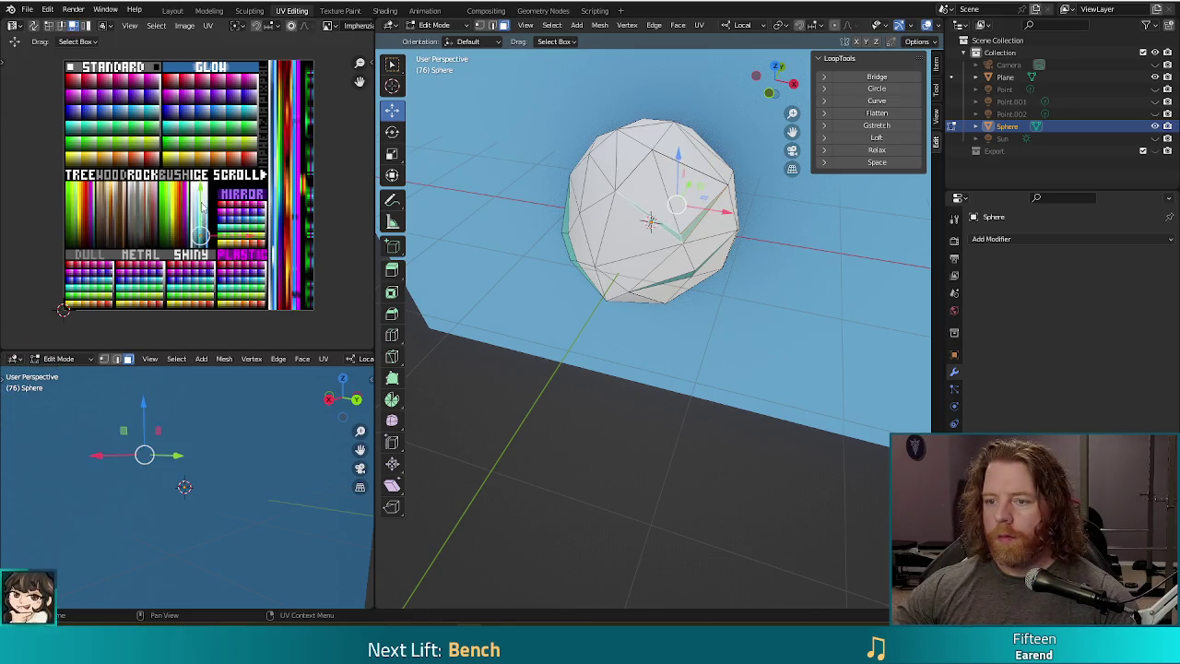
middle_click_drag(646, 368, 698, 235)
key("F12")
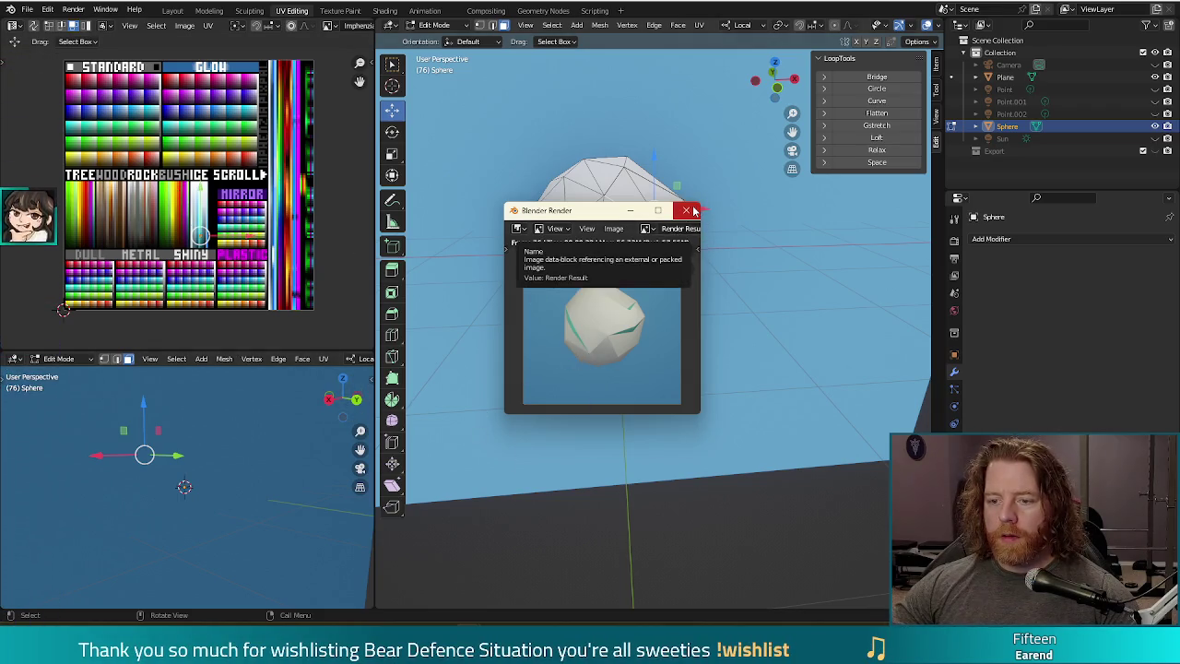
- Apply smooth shading to the sphere in Object Mode
left_click(689, 213)
key("Tab")
right_click(728, 247)
left_click(727, 246)
- Merge all the mesh's vertices by distance and render a preview
mouse_move(706, 375)
middle_mouse_down()
mouse_move(642, 402)
mouse_move(711, 406)
middle_mouse_up()
key("Tab")
key("a")
key("m")
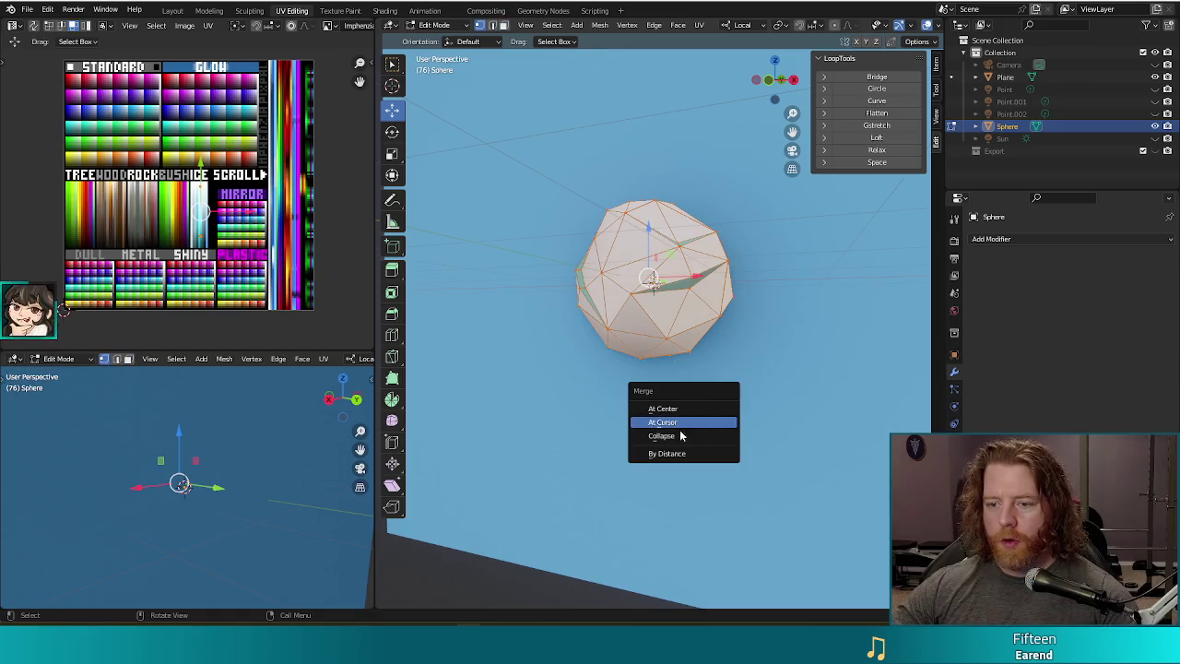
left_click(668, 453)
middle_click_drag(700, 427, 694, 448)
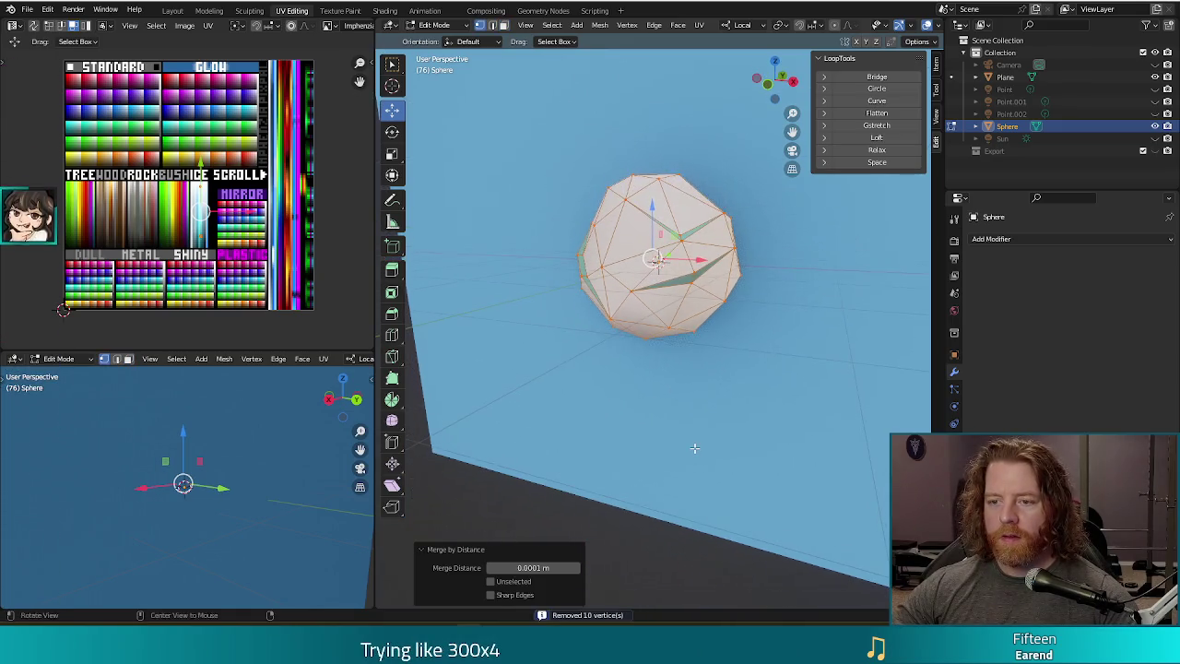
middle_click_drag(651, 316, 659, 385)
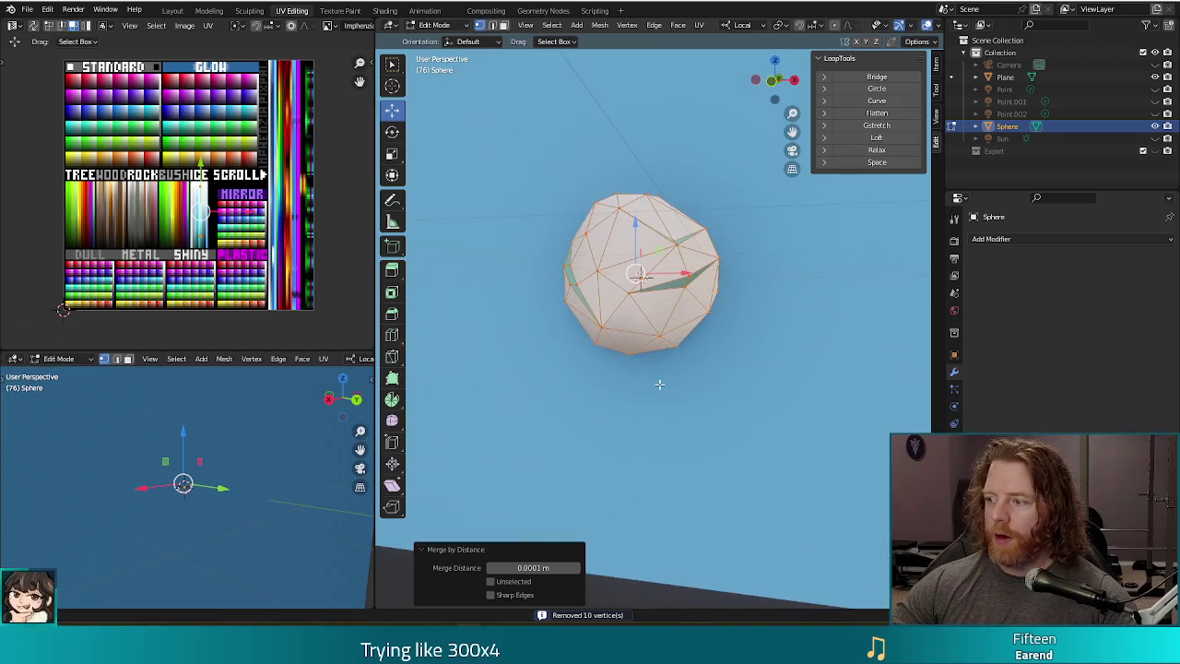
key("F12")
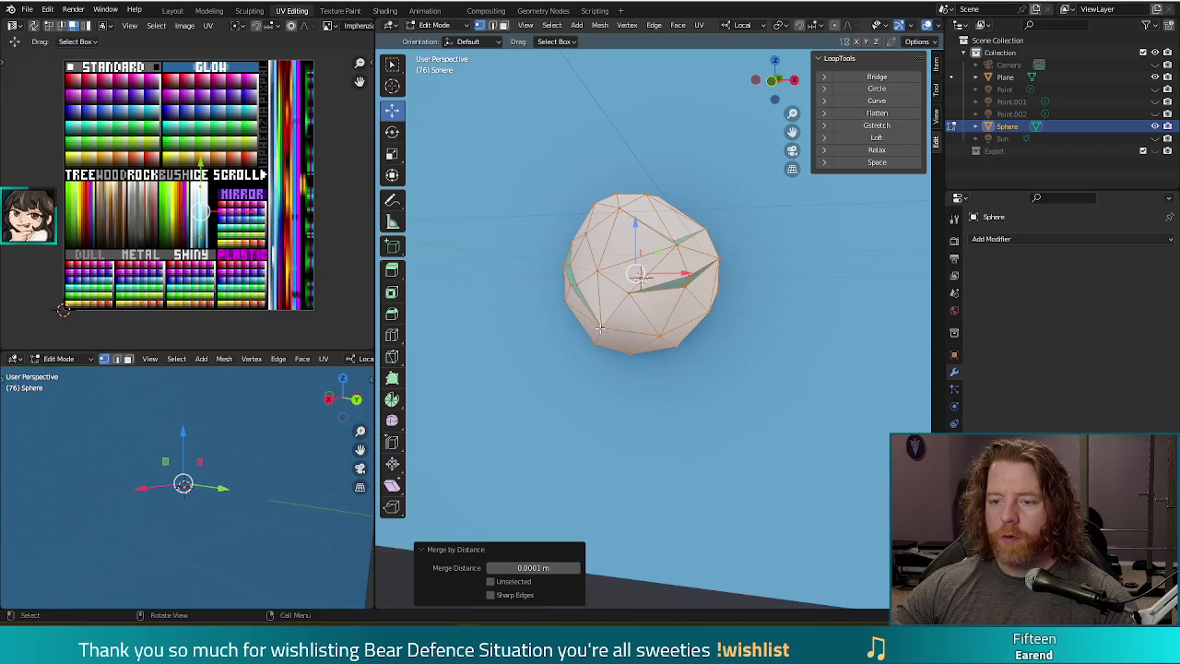
- Adjust a left-side vertex up, down and partway back, rendering after each tweak
left_click(600, 326)
key("g")
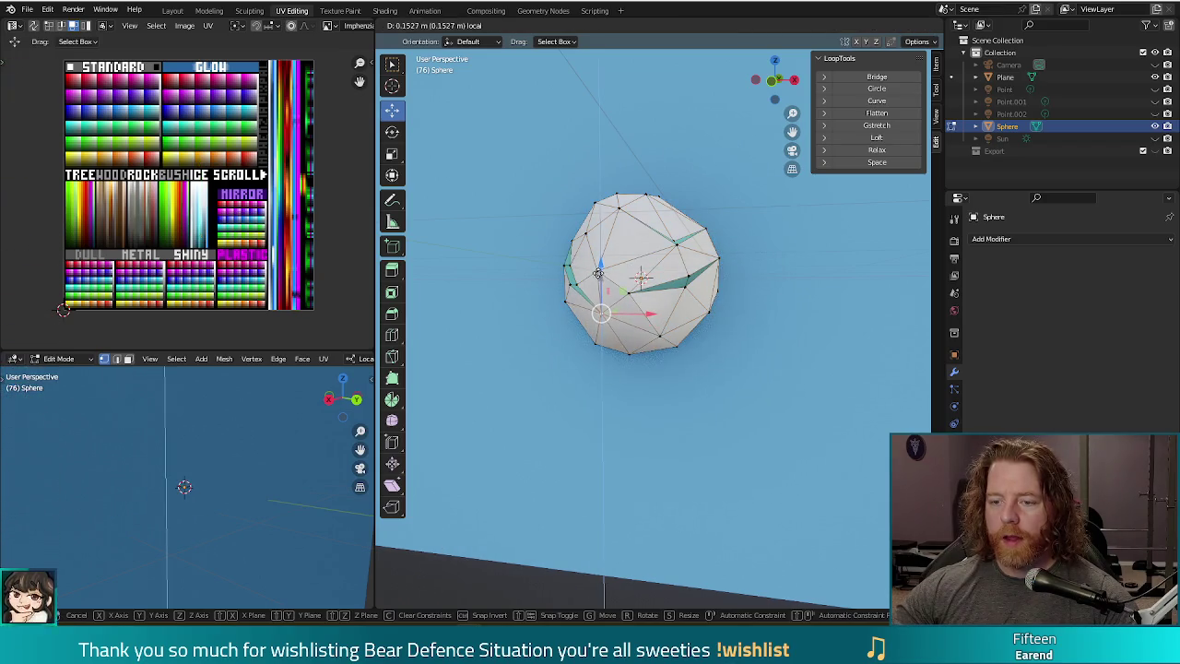
left_click(595, 273)
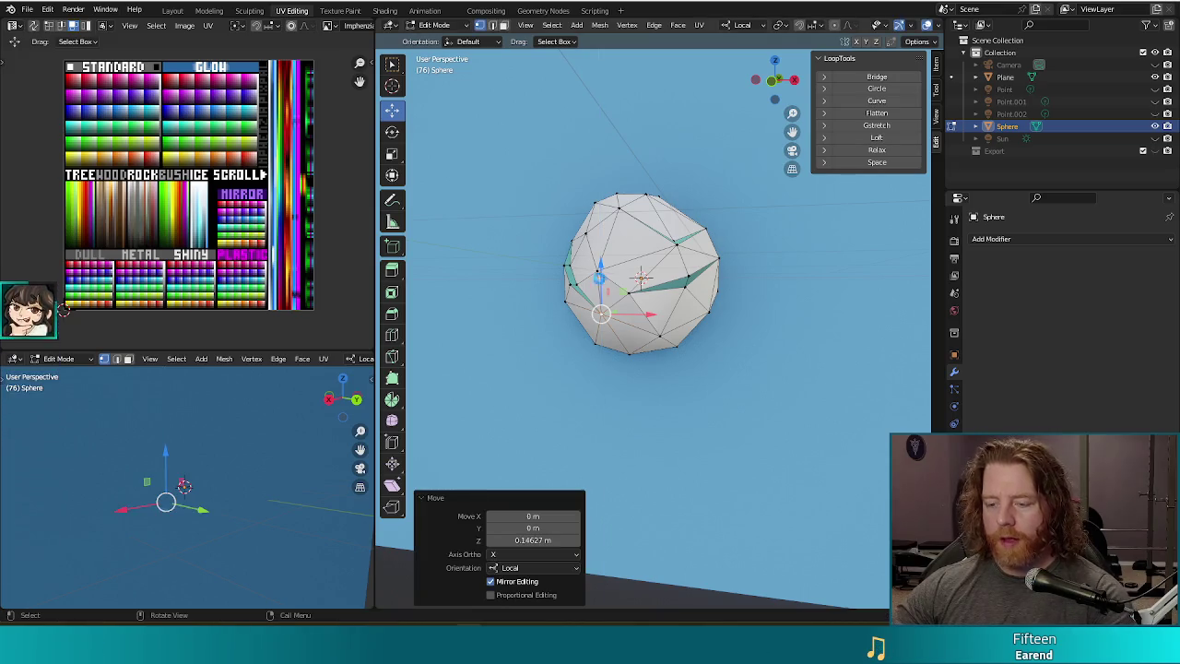
key("F12")
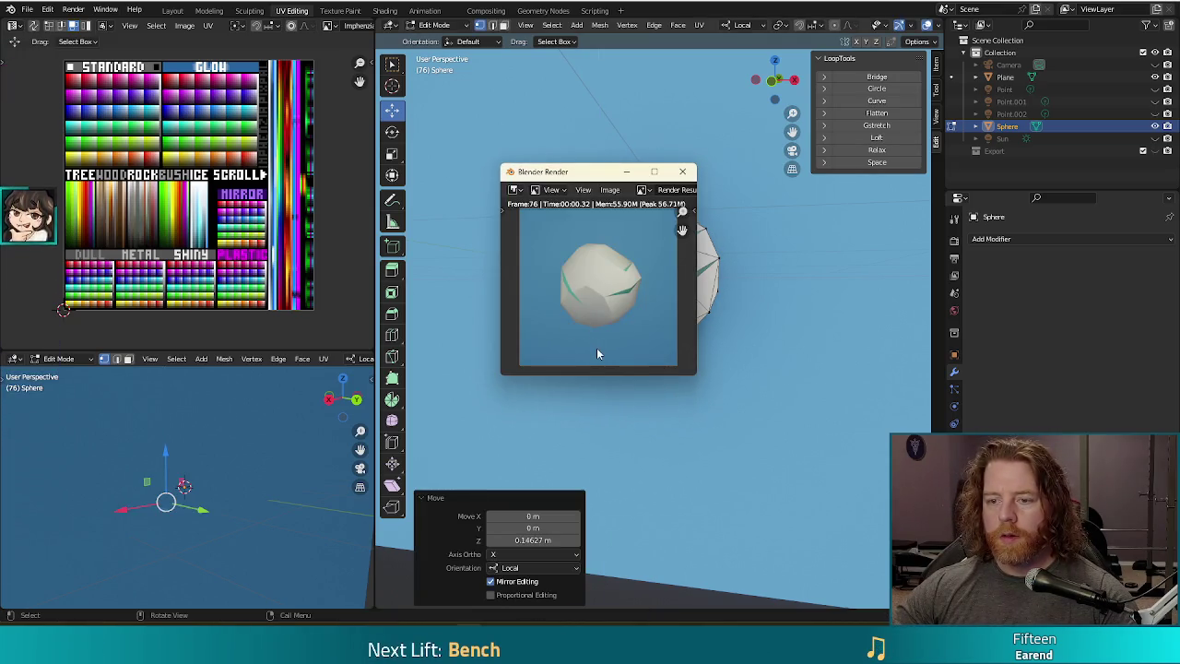
left_click(682, 172)
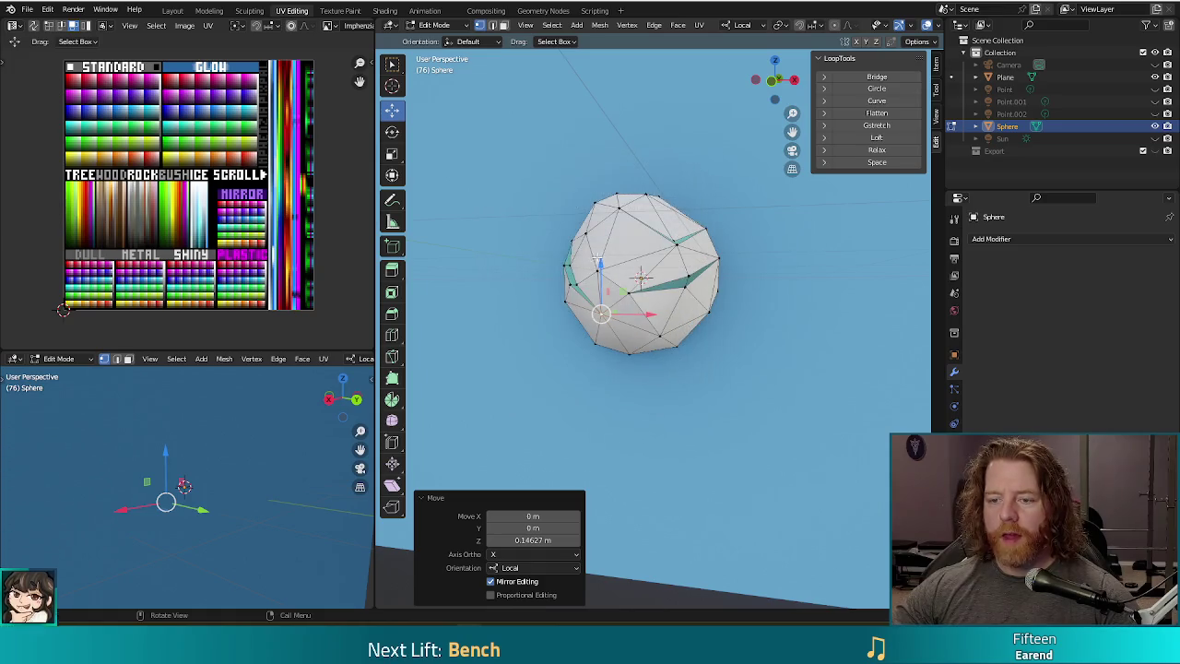
left_click_drag(598, 263, 599, 273)
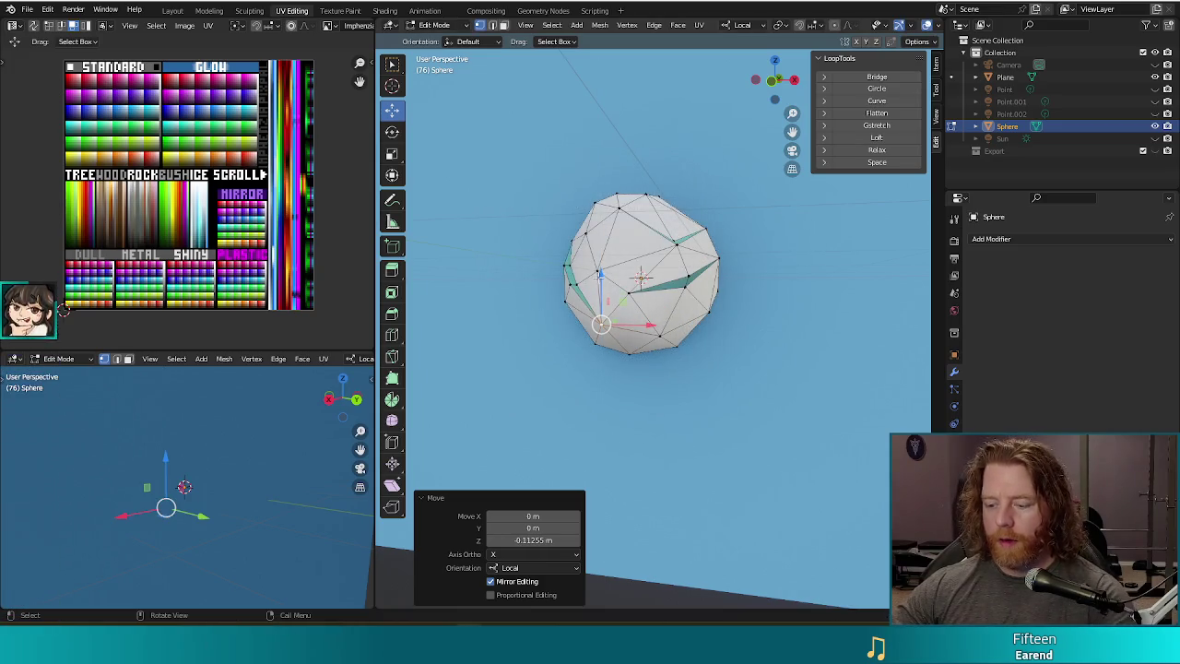
key("F12")
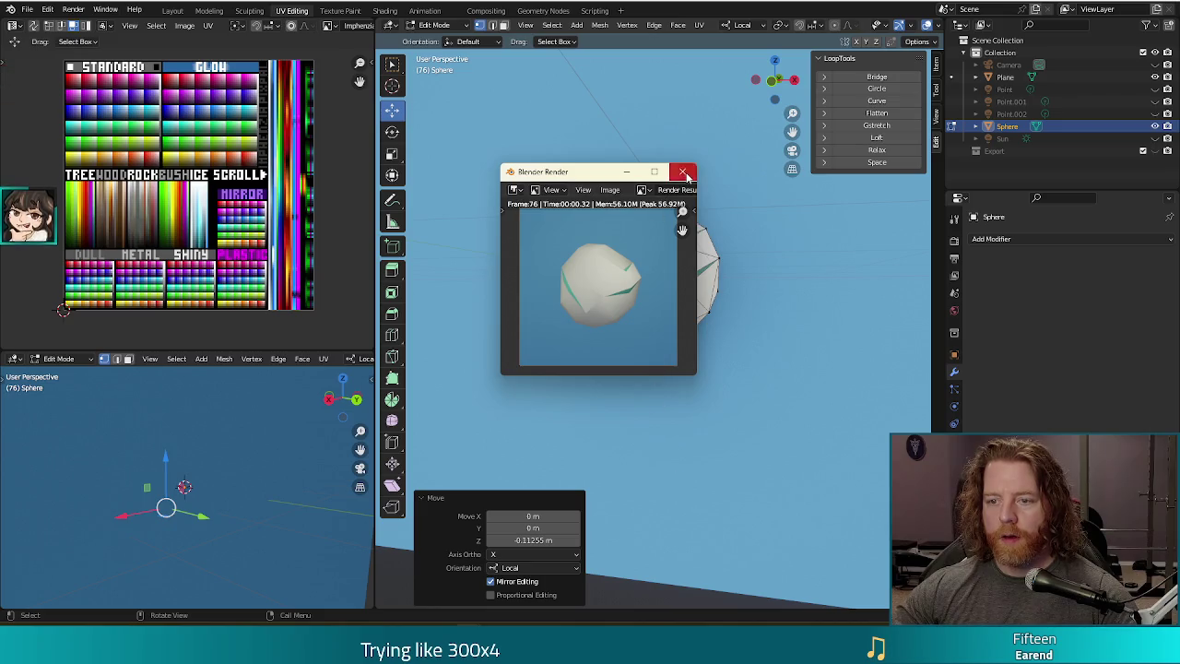
left_click(683, 173)
left_click_drag(600, 274, 600, 267)
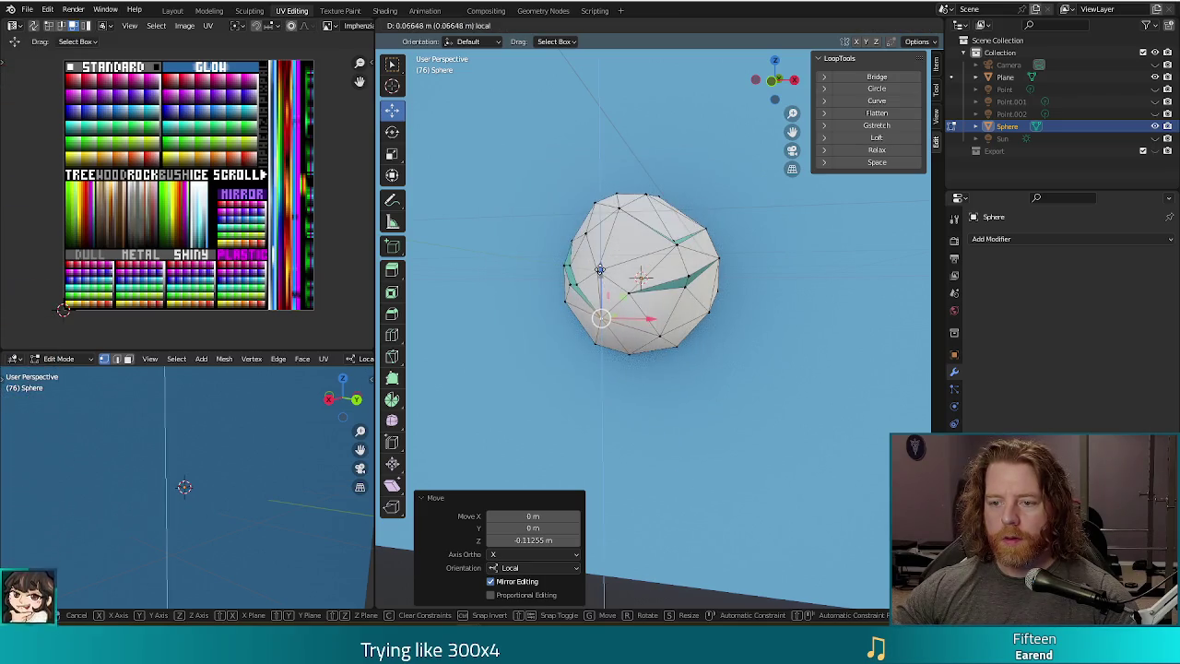
key("F12")
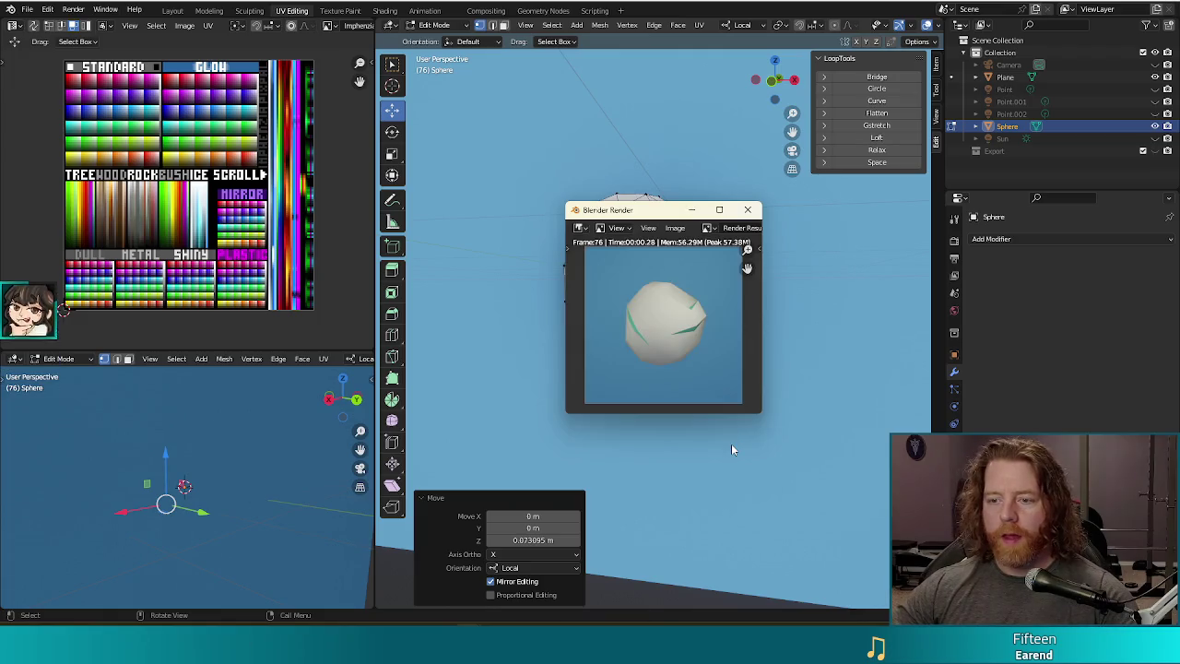
left_click(750, 211)
- Move the top vertex 0.06373 m along X and −0.13967 m along Z, then check the render
left_click(616, 203)
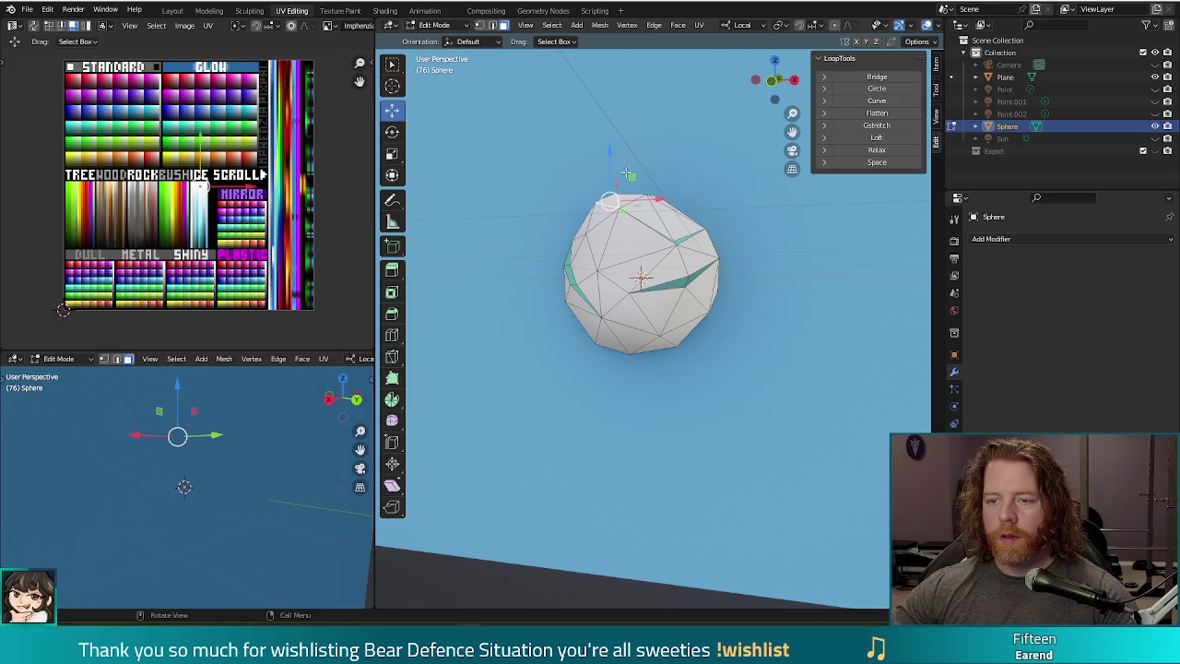
left_click_drag(608, 201, 622, 229)
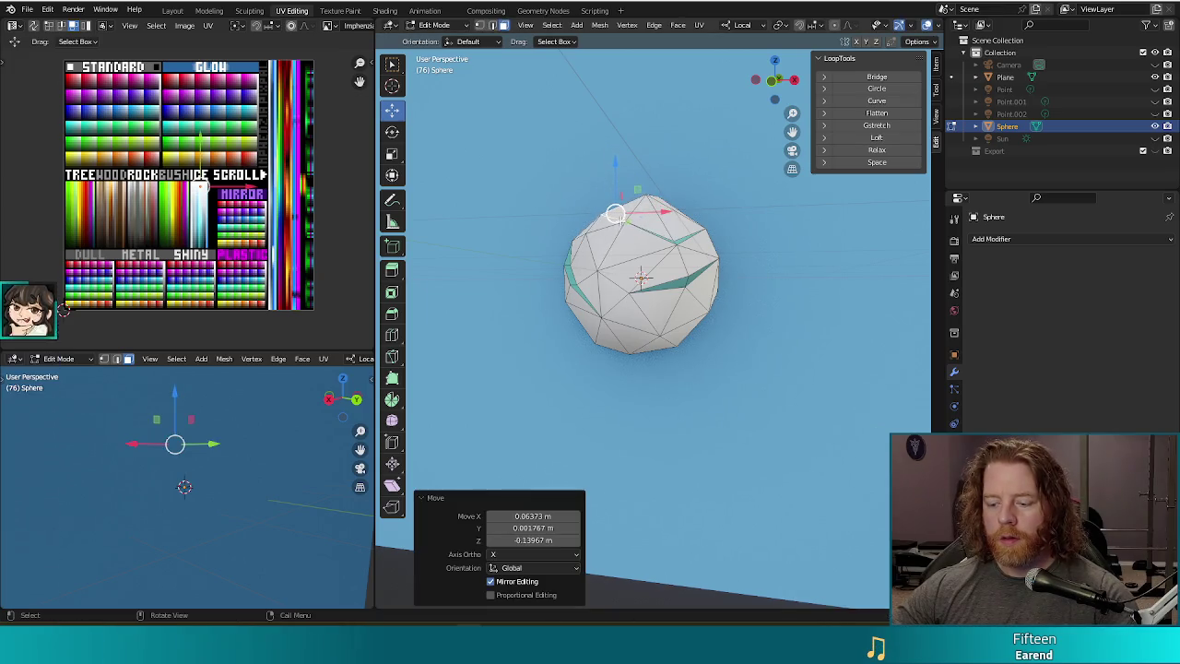
key("F12")
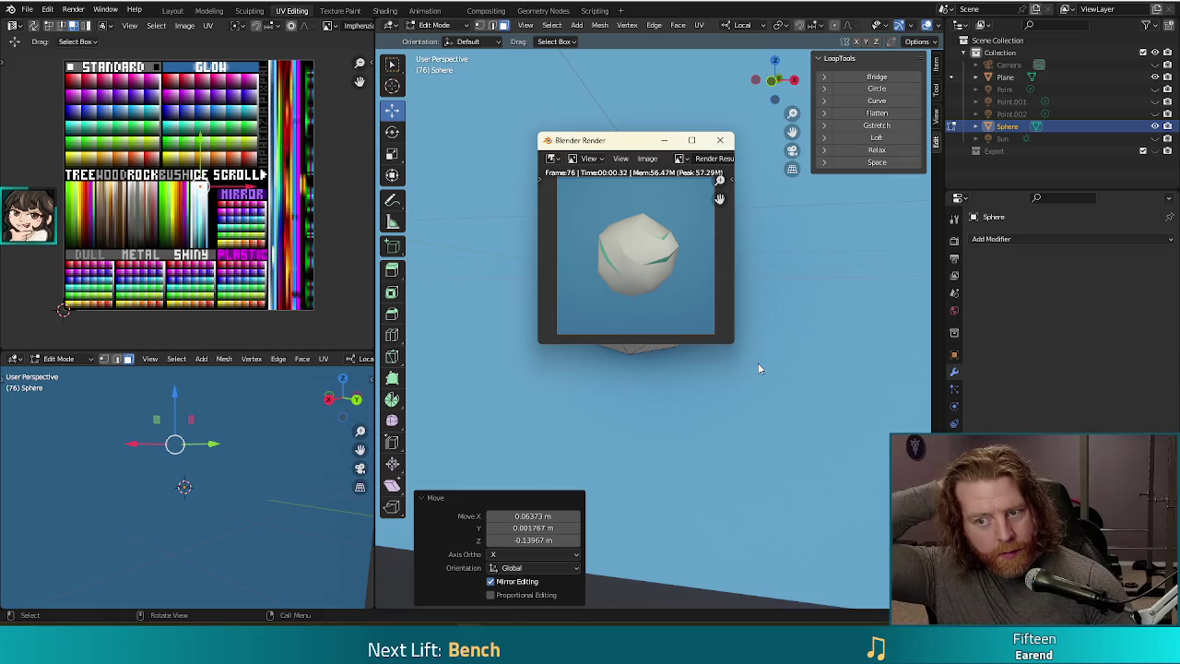
left_click(719, 143)
middle_click_drag(655, 295, 673, 322)
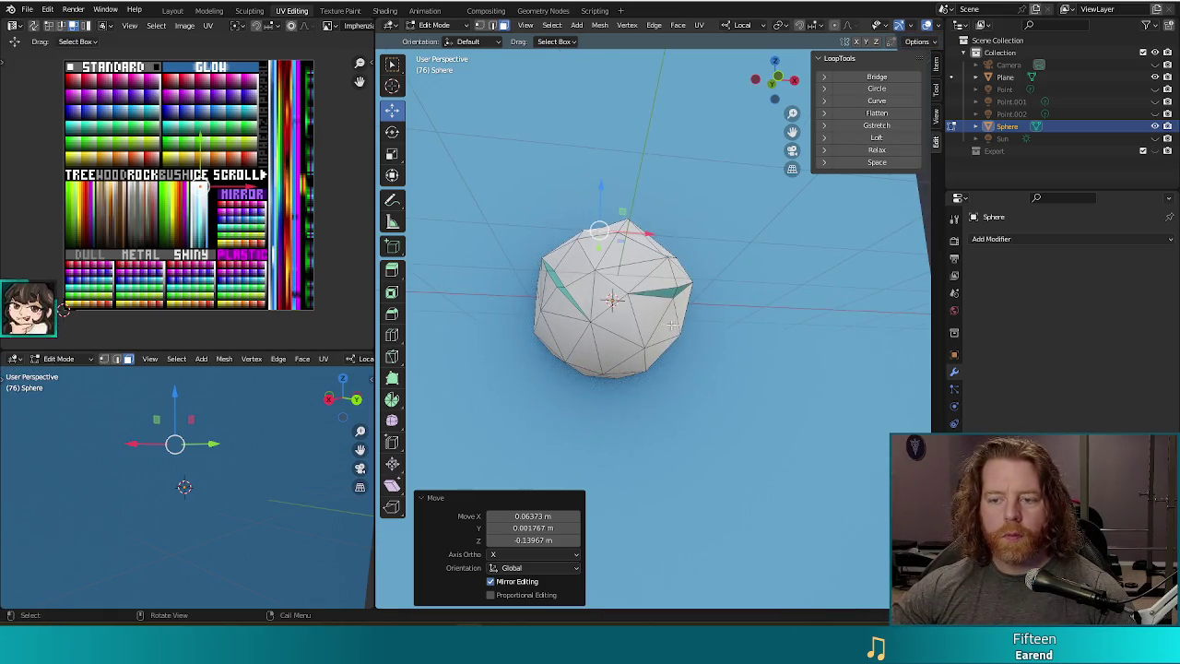
key("KP_1")
scroll(697, 368, "up", 4)
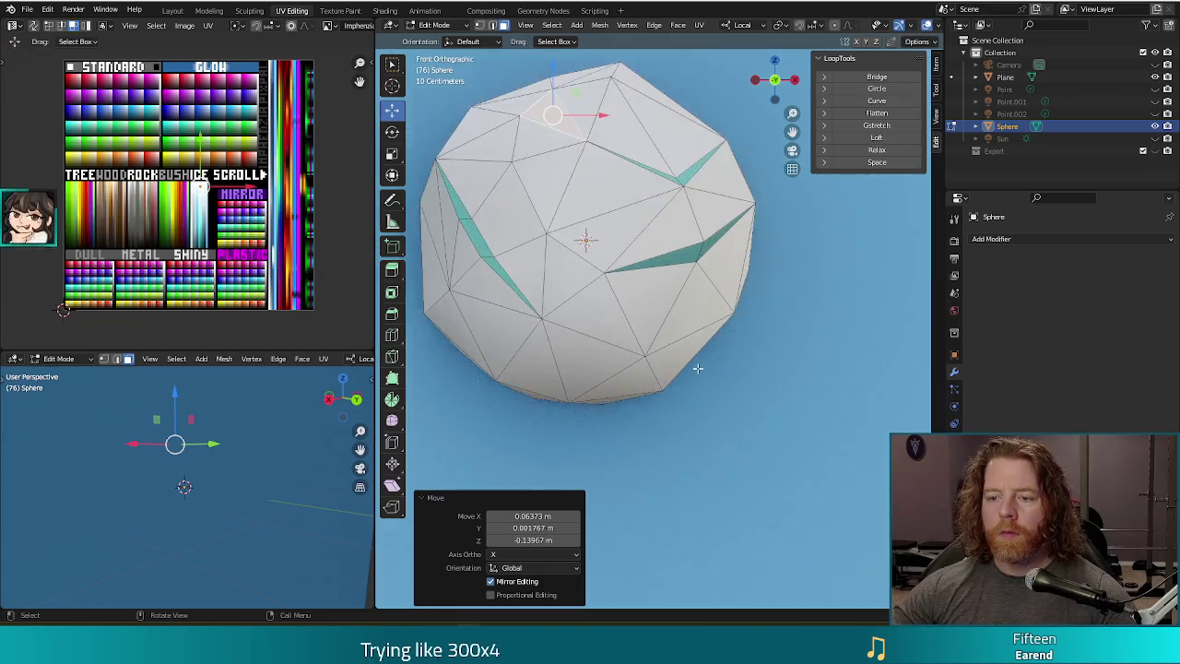
- Reproject the whole snowball's UVs from the front view and squash them to zero width into a strip
scroll(710, 364, "down", 2)
middle_click_drag(705, 376, 757, 412, "shift")
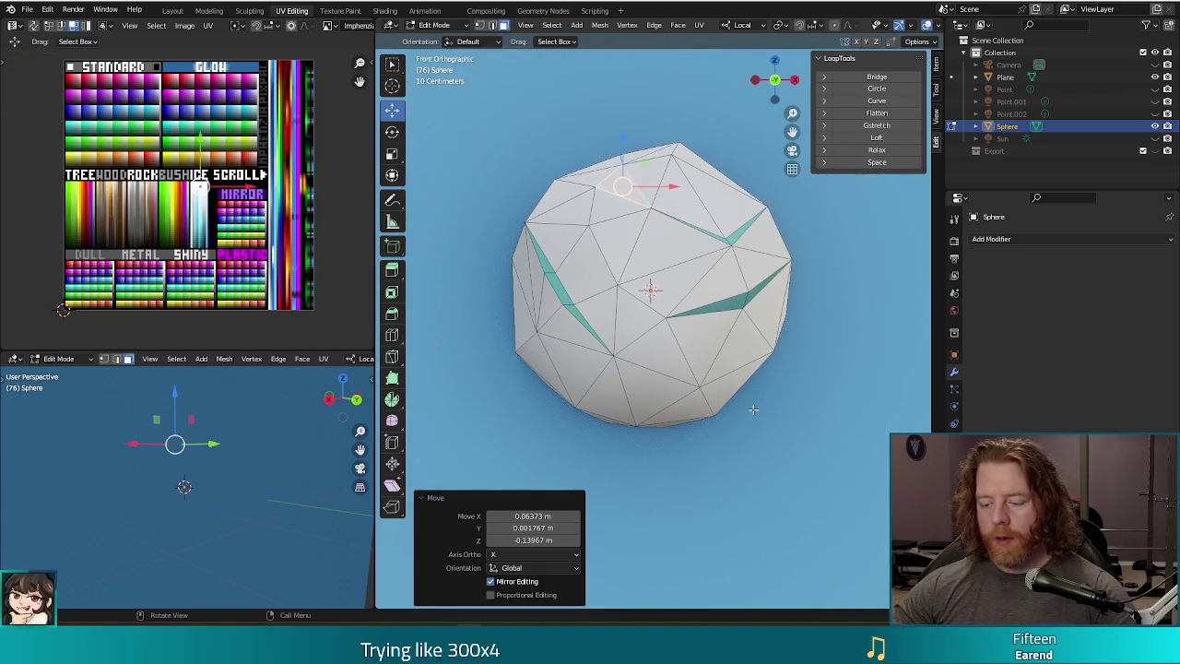
key("a")
key("u")
left_click(728, 416)
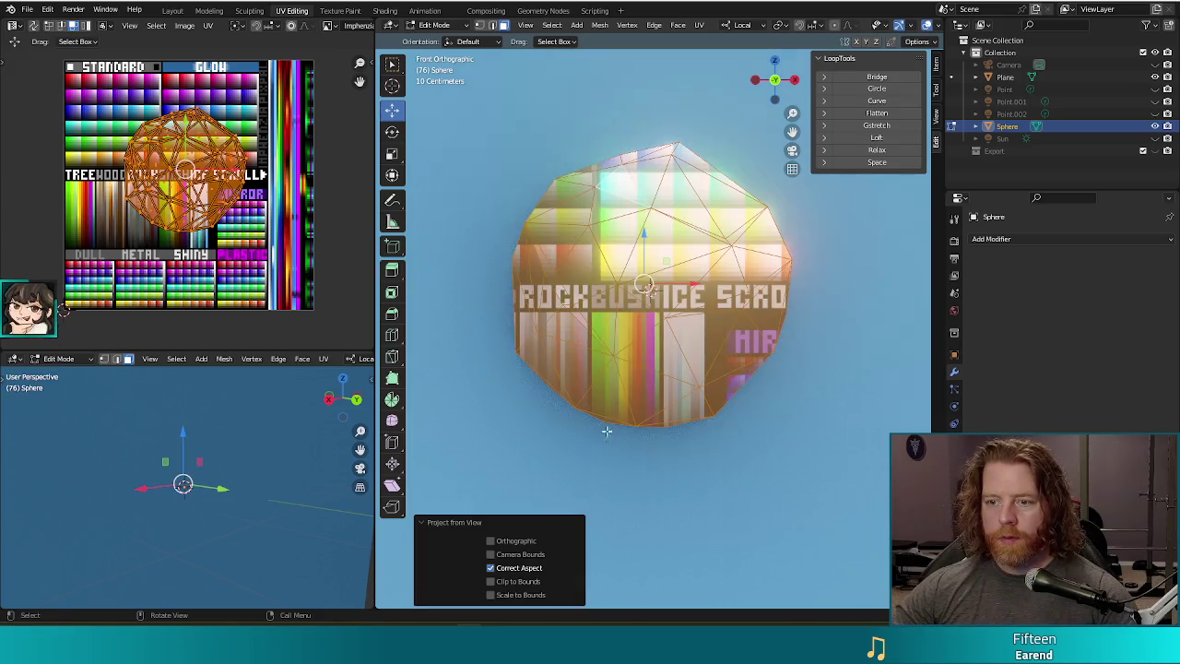
key("s")
key("x")
key("0")
key("Return")
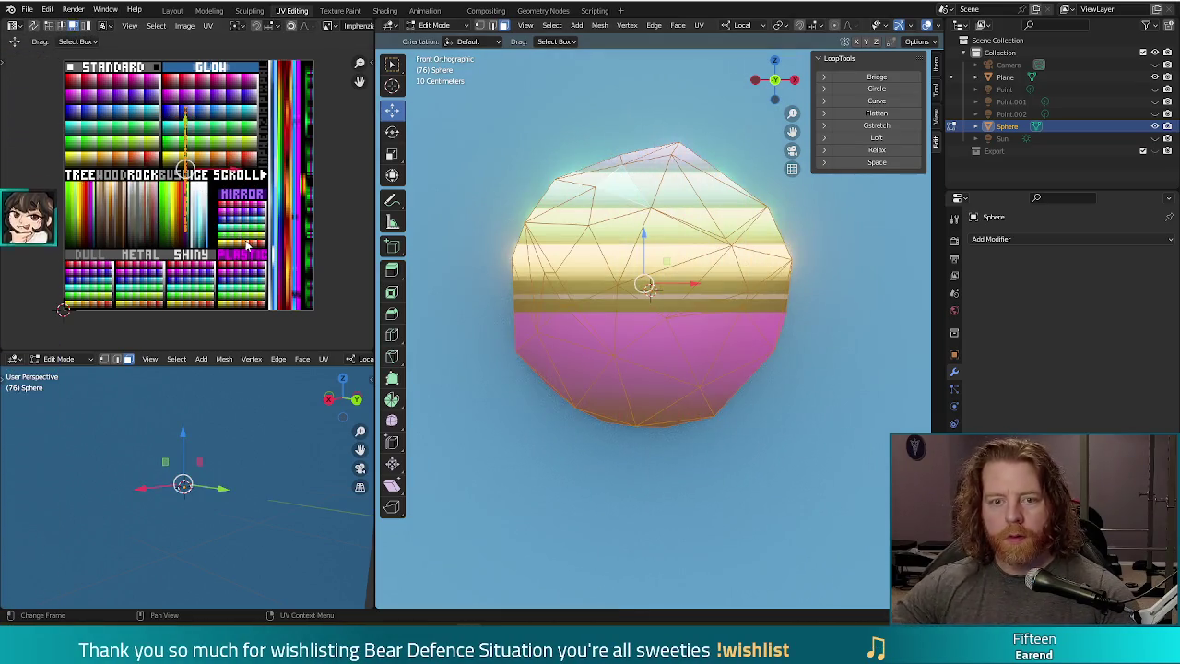
- Slide the UV strip onto the pale cream-to-peach column of the palette
key("g")
left_click(246, 254)
scroll(247, 242, "up", 1)
scroll(247, 242, "up", 2)
scroll(256, 190, "up", 1)
scroll(213, 138, "up", 1)
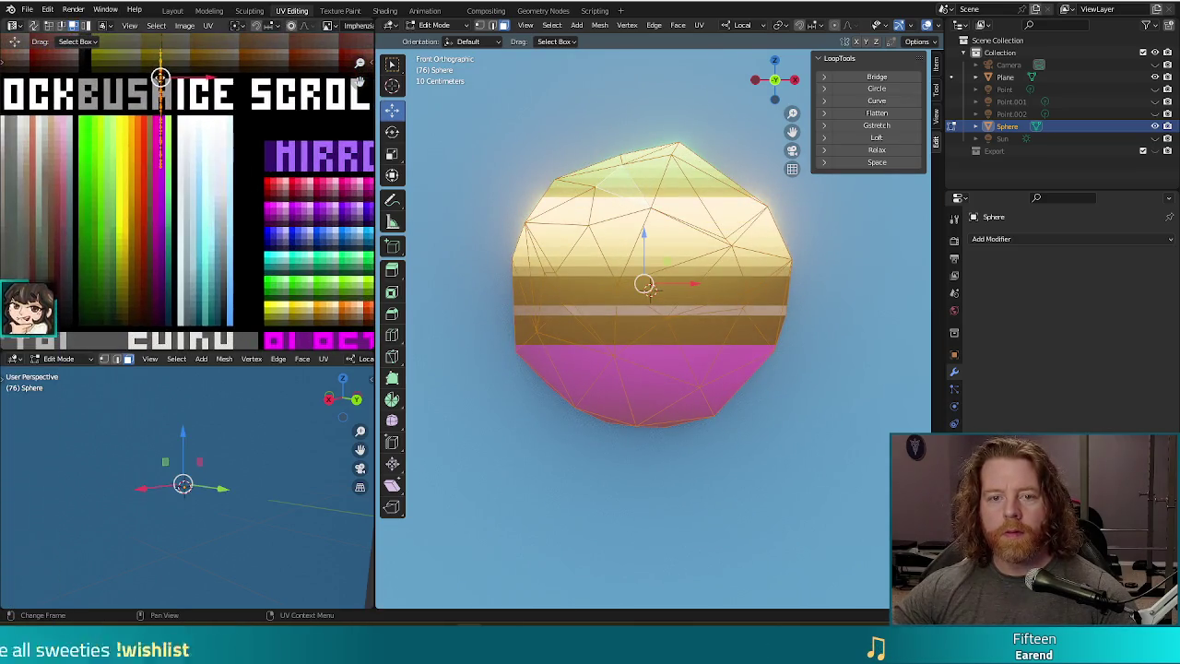
mouse_move(160, 78)
left_mouse_down()
mouse_move(228, 230)
mouse_move(217, 227)
left_mouse_up()
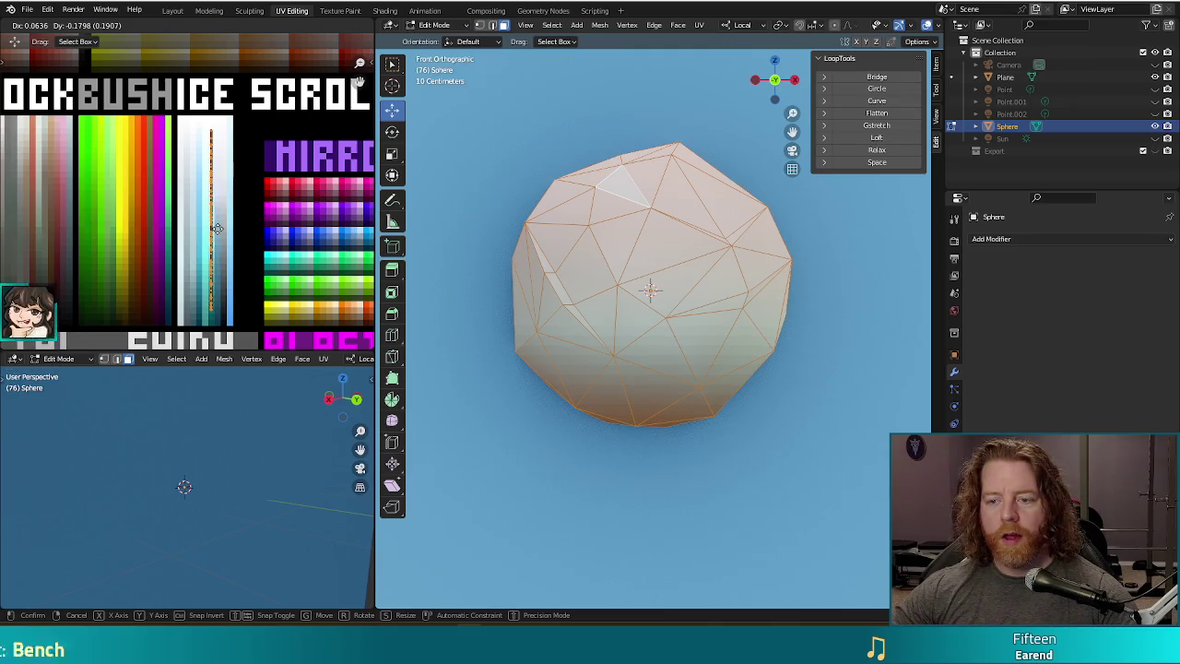
- Confirm the UV strip's placement and check the peach snowball in a test render
left_click(217, 228)
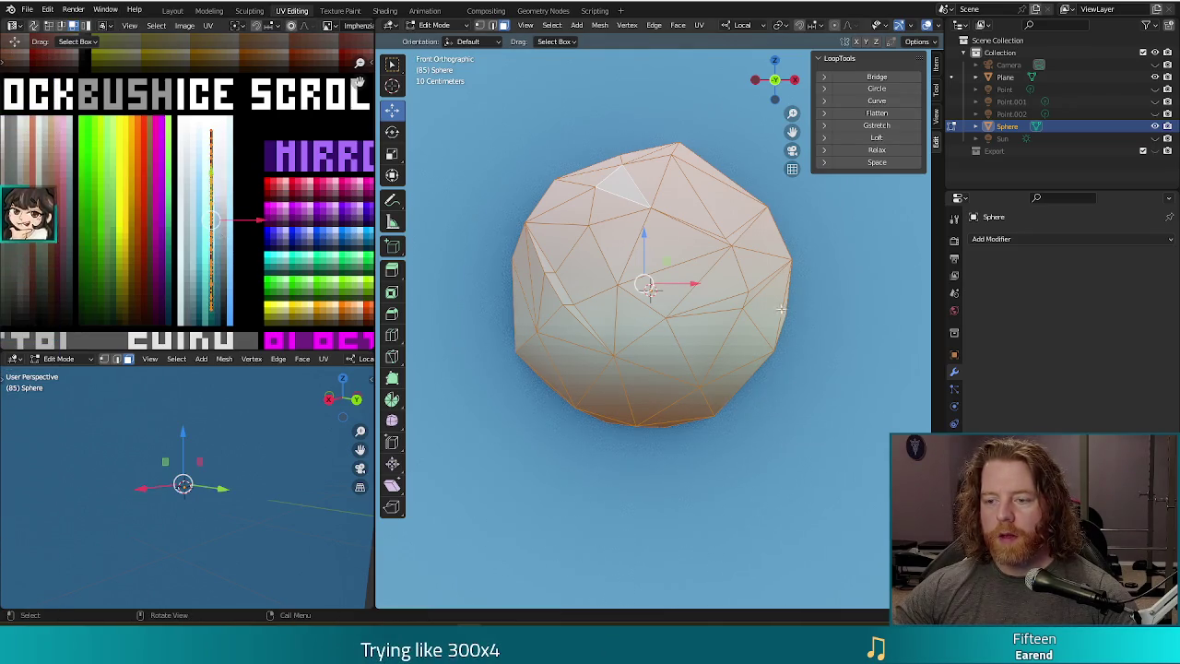
scroll(734, 447, "down", 3)
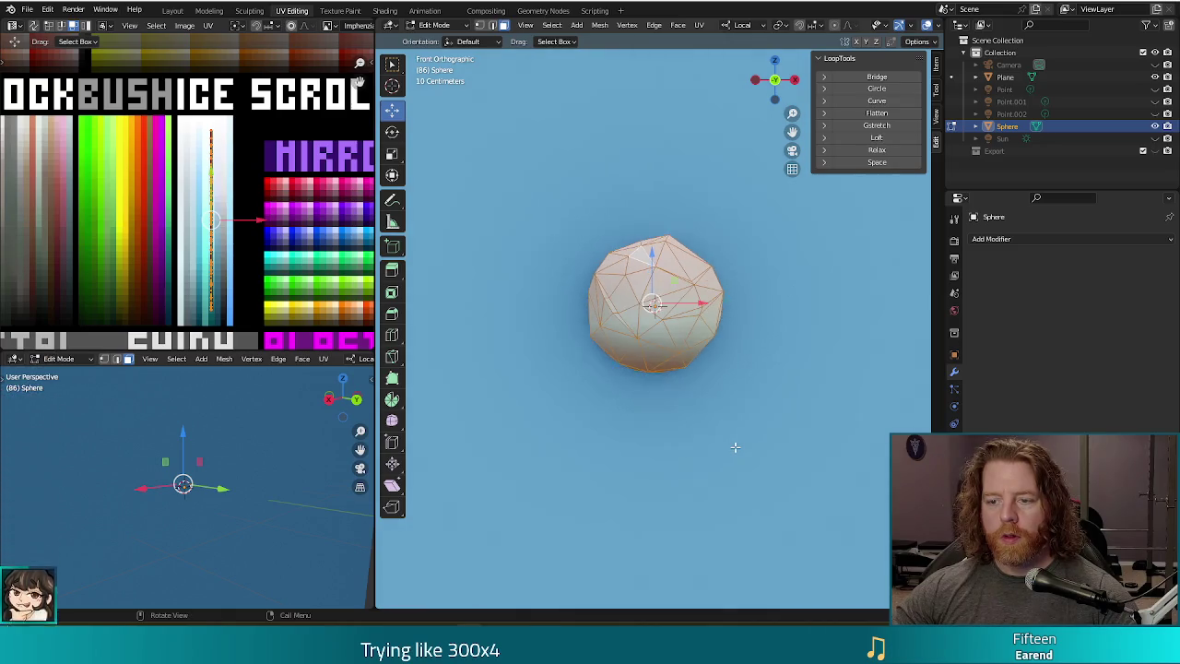
key("F12")
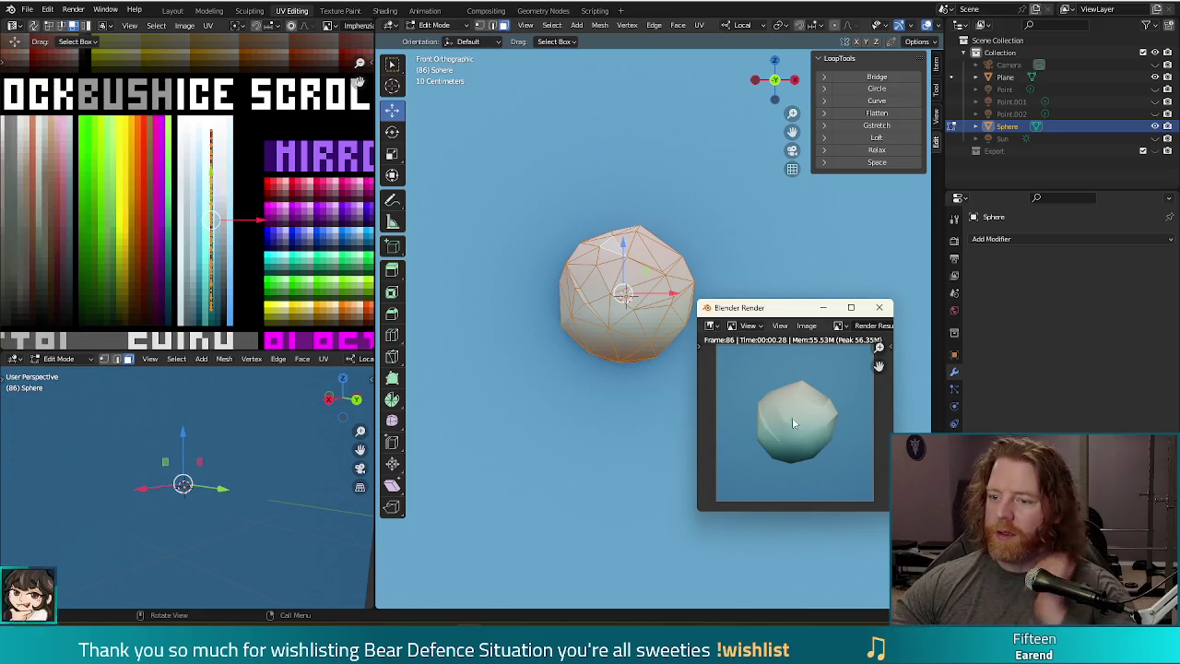
left_click(880, 308)
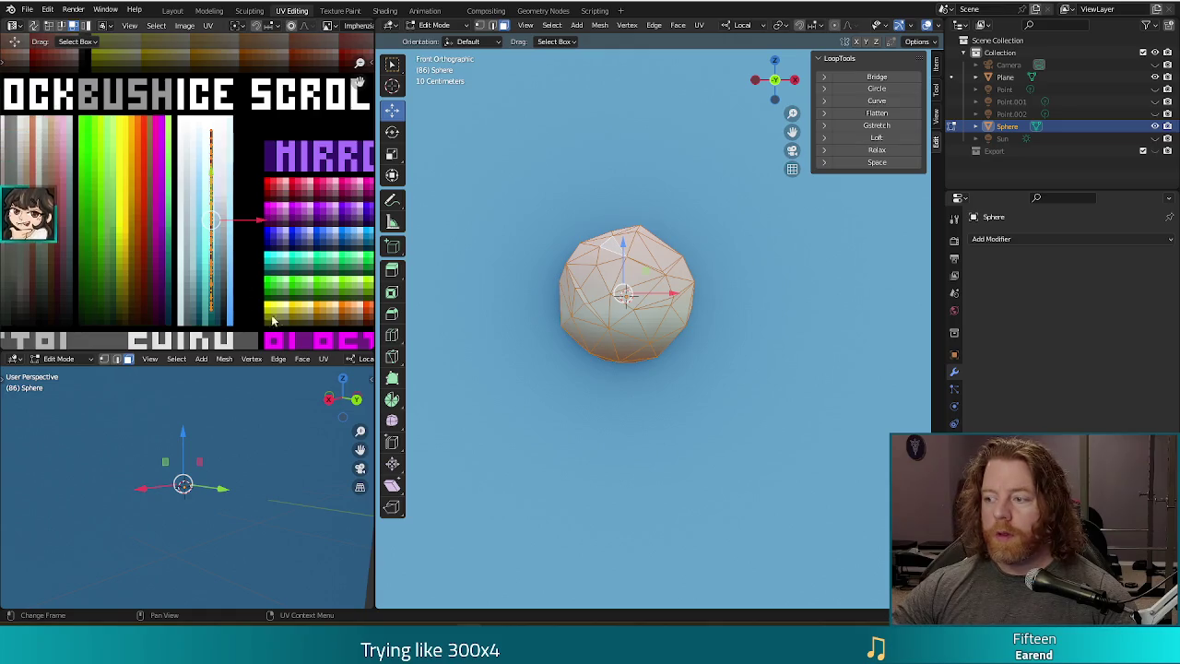
- Shrink the UV strip and raise it on the palette, then re-render for a whiter shade
key("s")
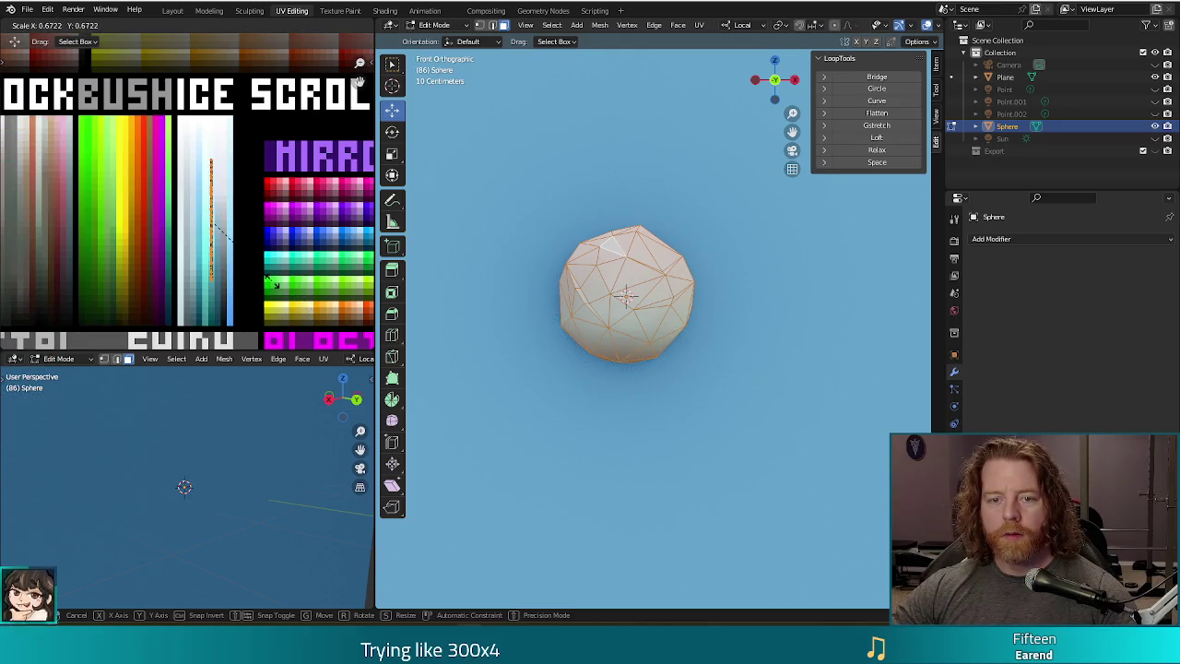
left_click(184, 152)
key("g")
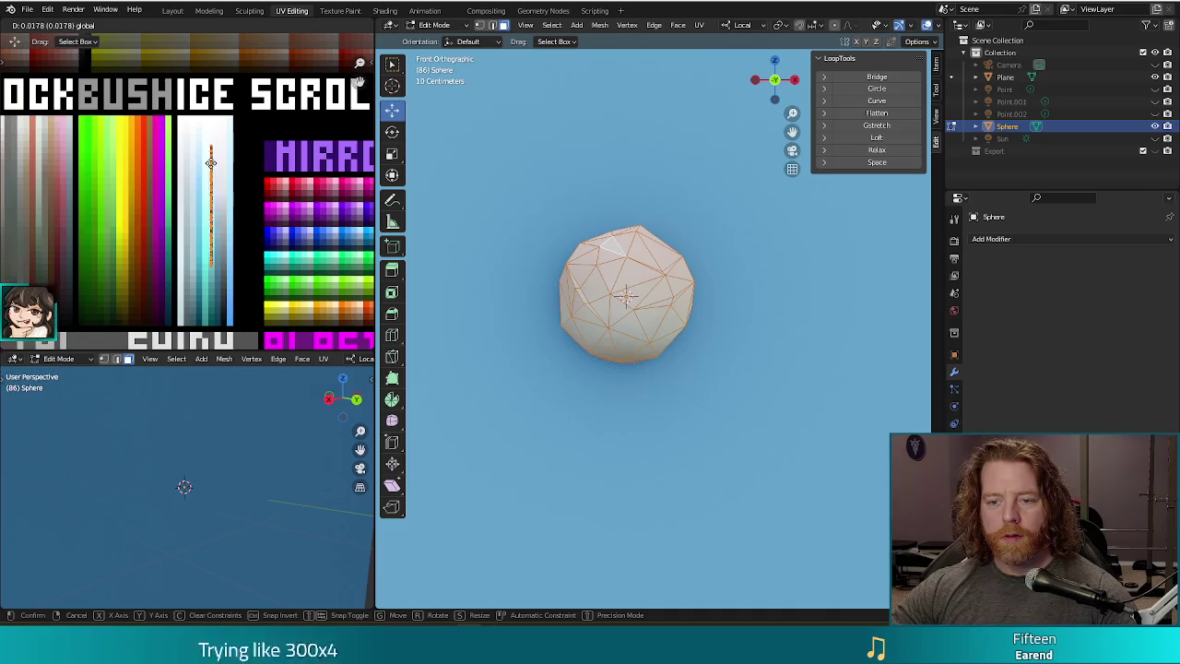
left_click(211, 170)
key("F12")
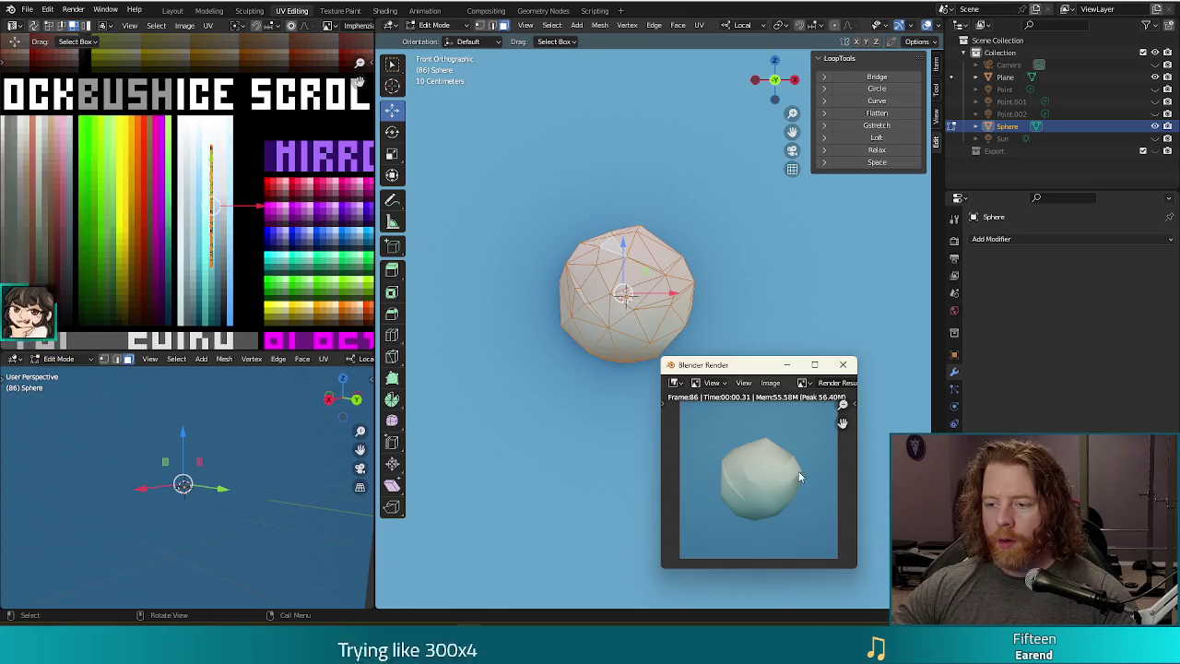
- Nudge the selected vertex sideways along X and down along Z, test-rendering after each tweak
left_click(843, 364)
key("Tab")
key("Tab")
key("Tab")
key("Tab")
middle_click_drag(748, 363, 704, 270)
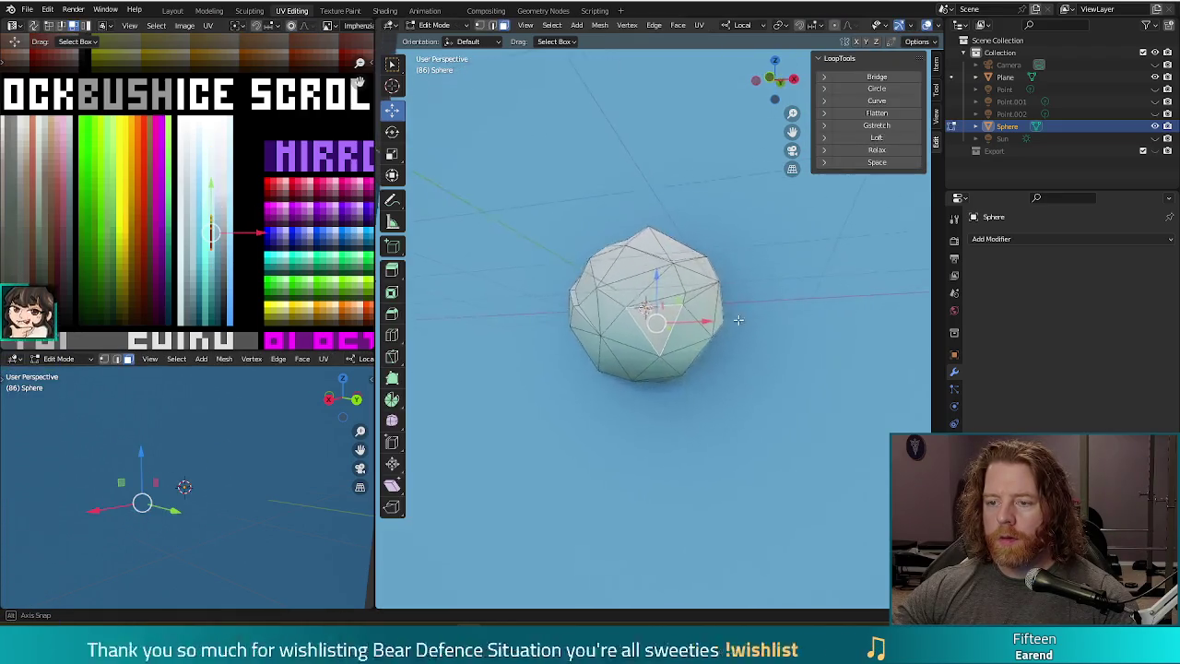
key("alt+a")
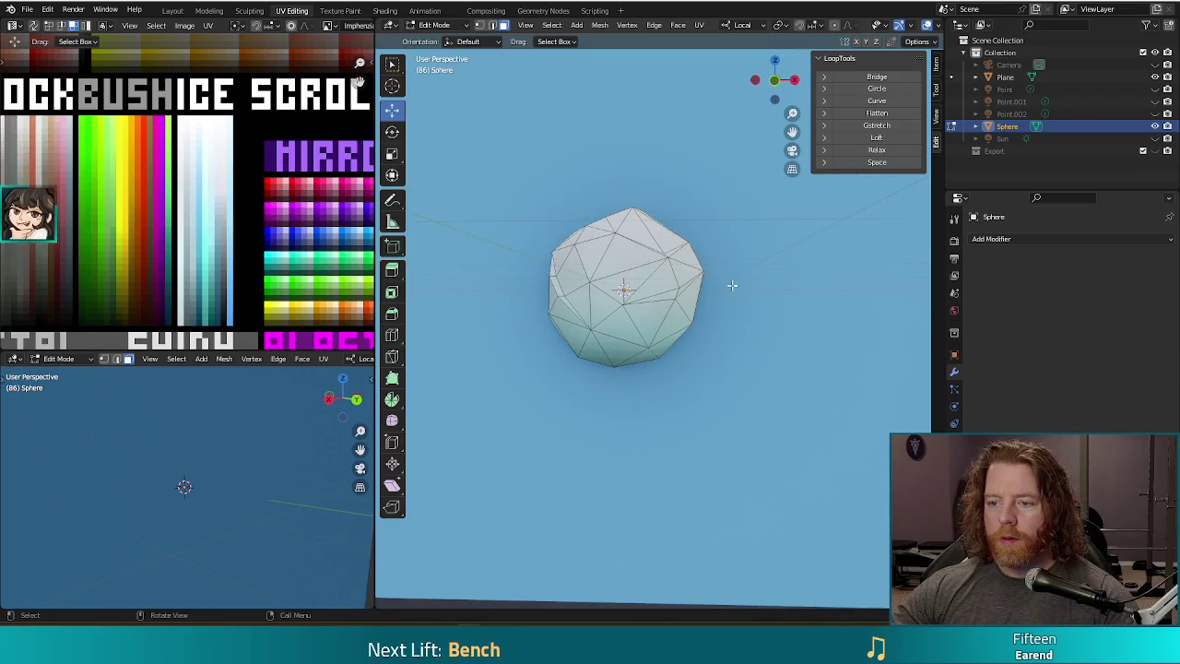
left_click_drag(743, 270, 732, 271)
key("F12")
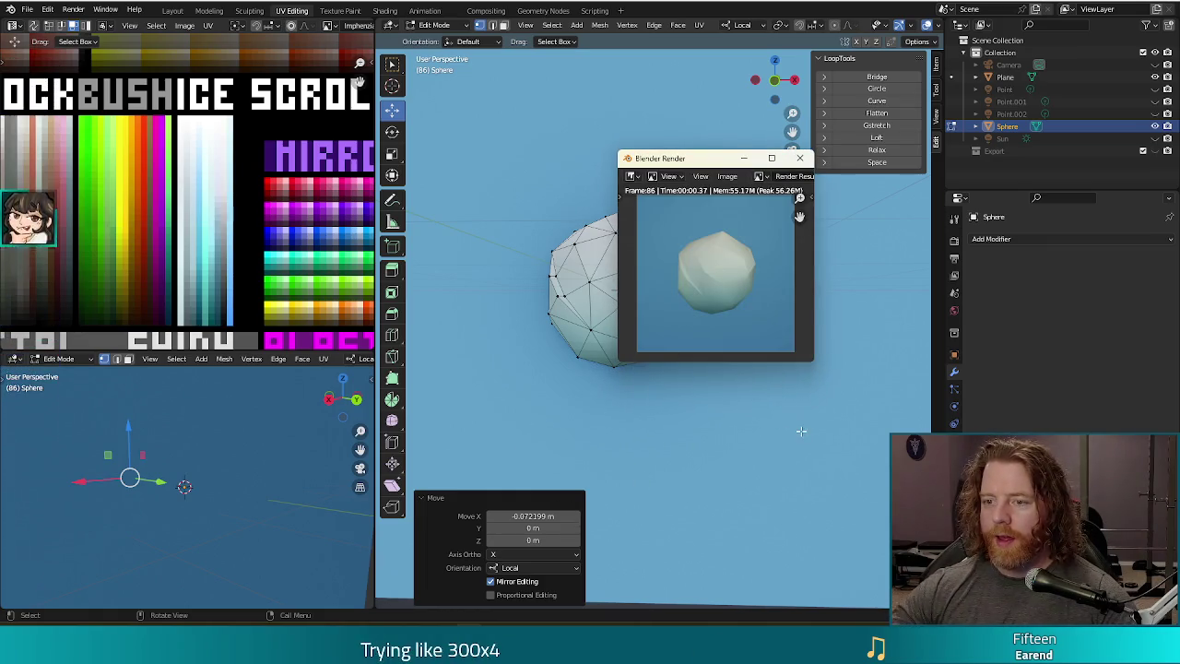
left_click(800, 158)
left_click_drag(632, 162, 632, 173)
key("F12")
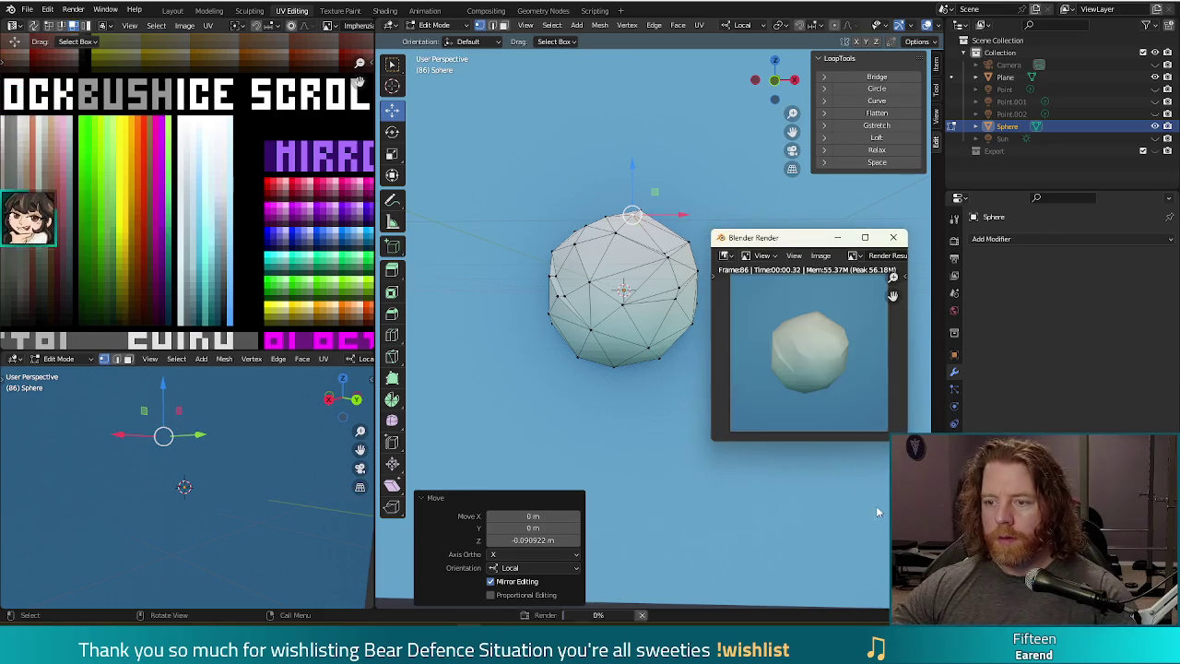
left_click(893, 238)
- Select three vertices along the snowball's left edge, orbiting to view them
middle_click_drag(771, 322, 645, 304)
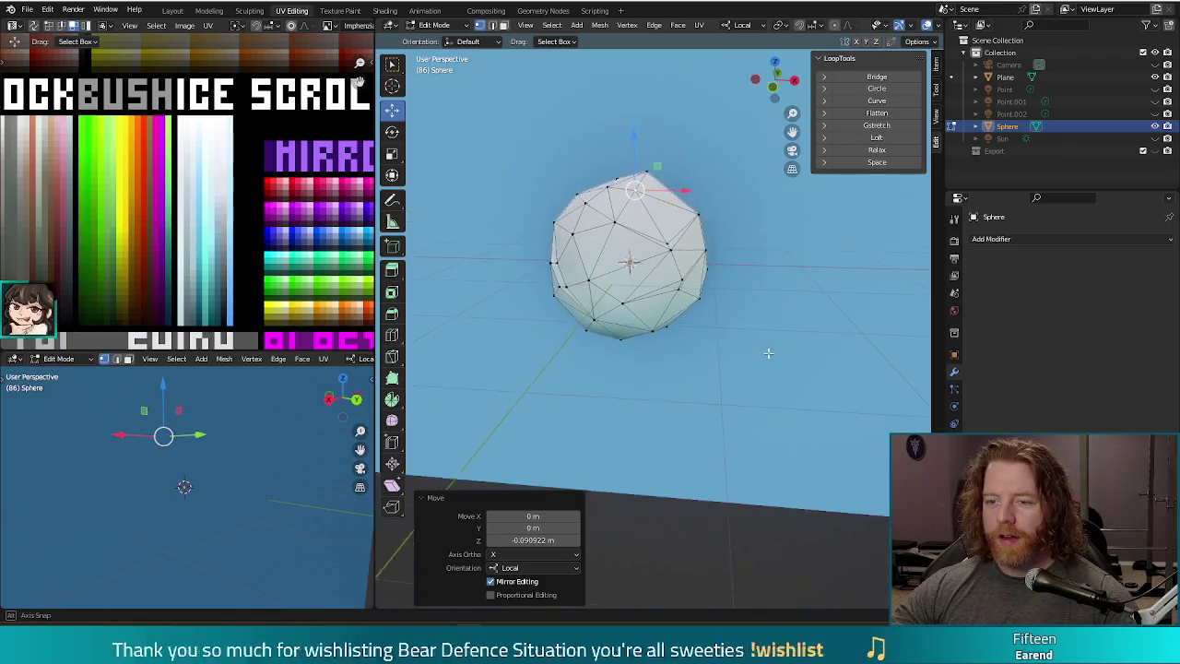
left_click(553, 249)
left_click(562, 279, "shift")
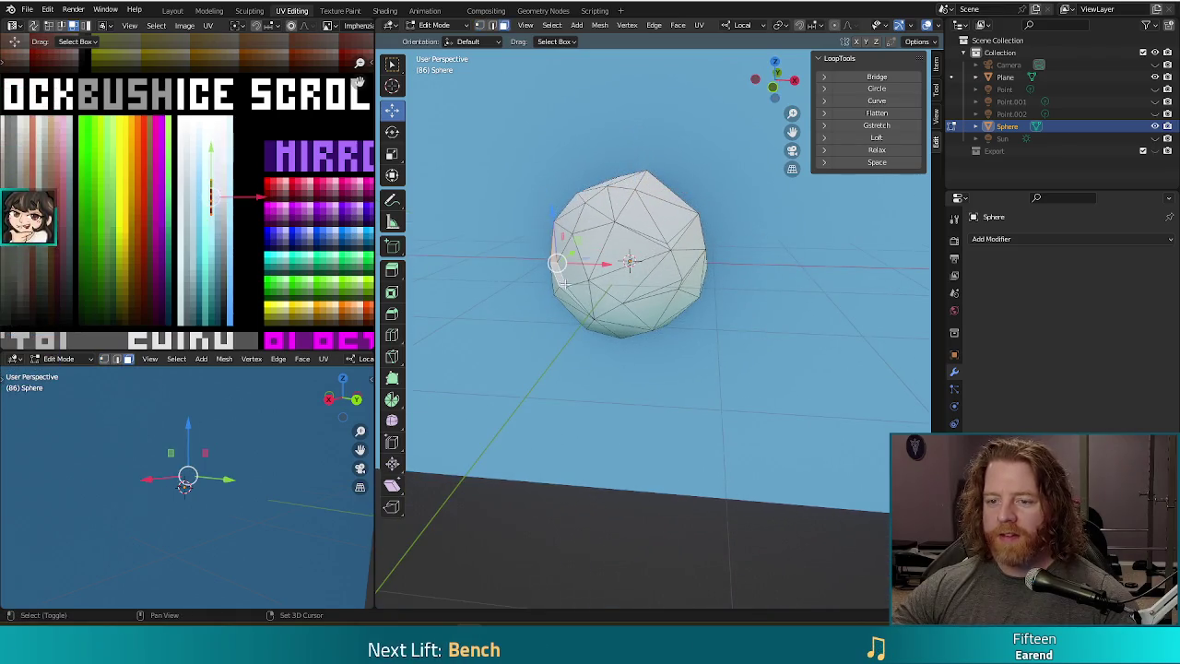
left_click(569, 307, "shift")
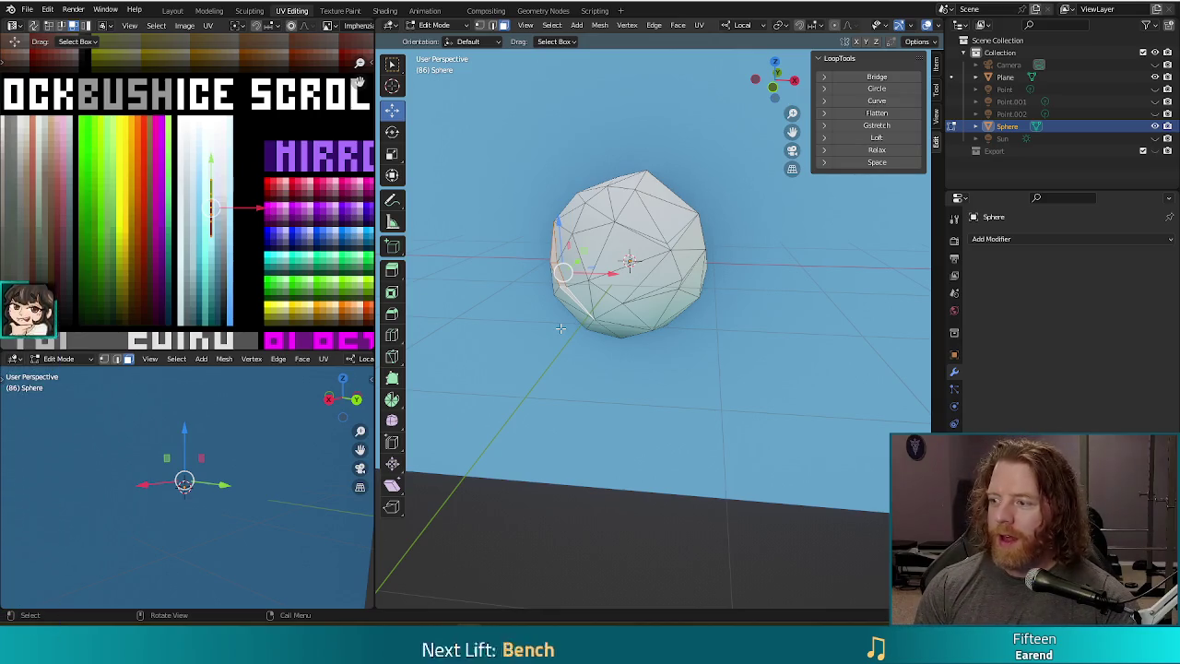
middle_click_drag(560, 327, 753, 279)
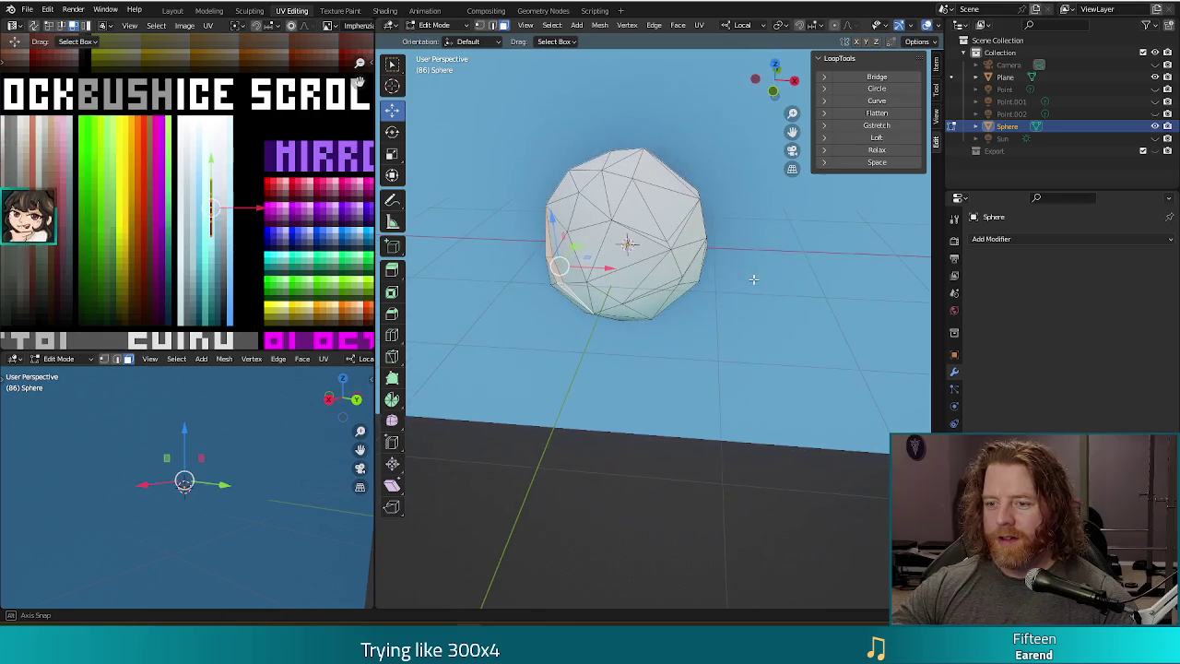
mouse_move(673, 238)
middle_mouse_down()
mouse_move(759, 267)
mouse_move(729, 229)
mouse_move(785, 371)
mouse_move(800, 367)
mouse_move(720, 316)
middle_mouse_up()
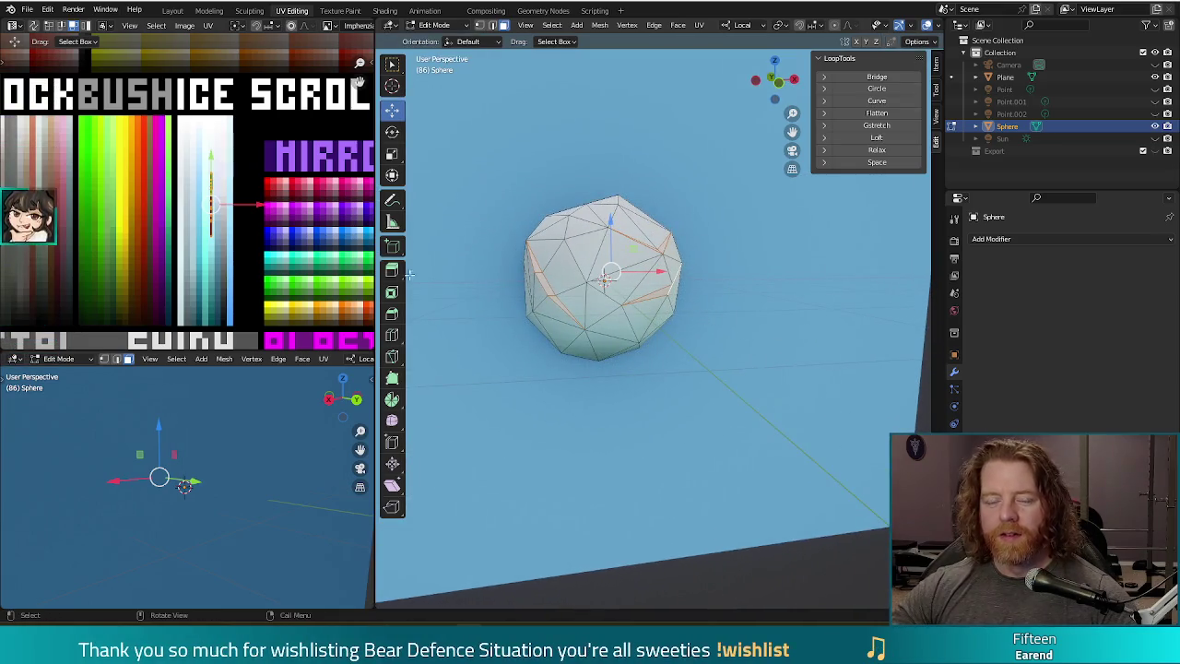
- Slide the snowball's UVs down the palette and check the new shade in test renders
left_click_drag(212, 163, 211, 210)
key("F12")
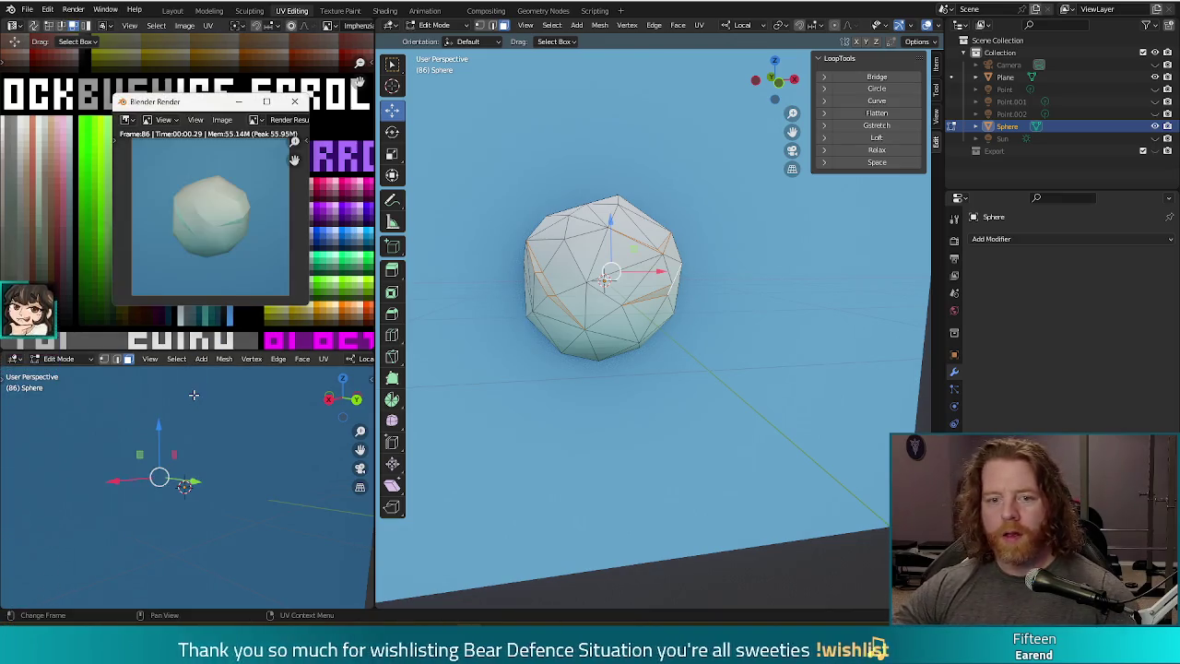
left_click(294, 102)
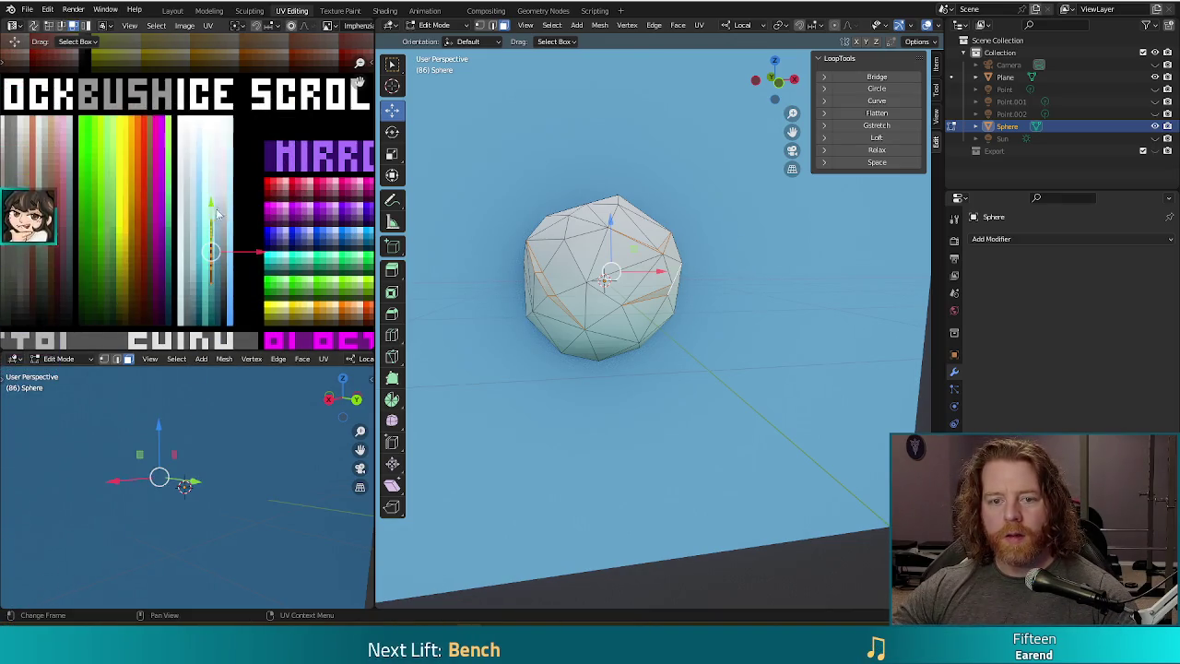
key("F12")
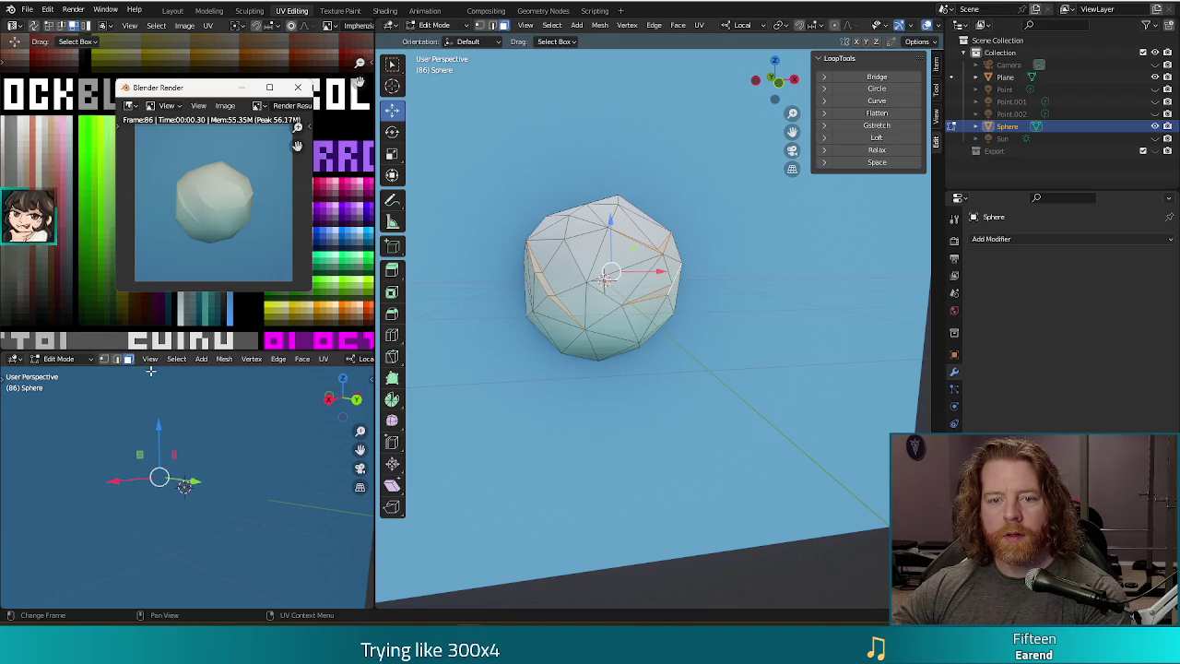
left_click(298, 88)
middle_click_drag(744, 386, 747, 368)
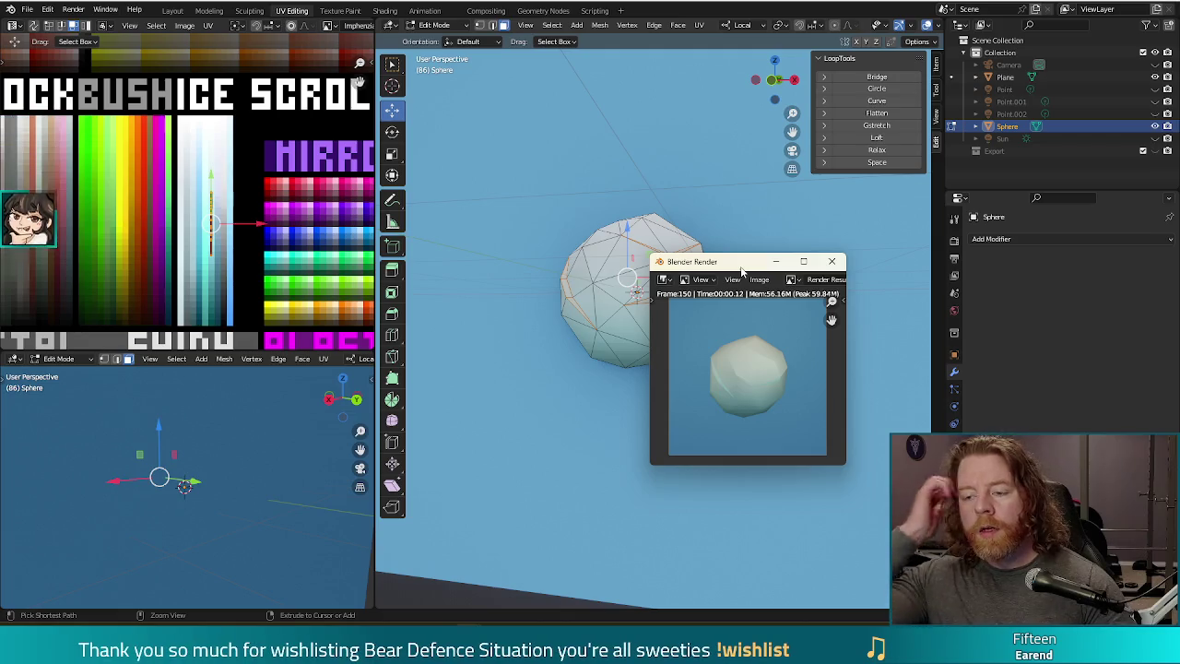
left_click(832, 261)
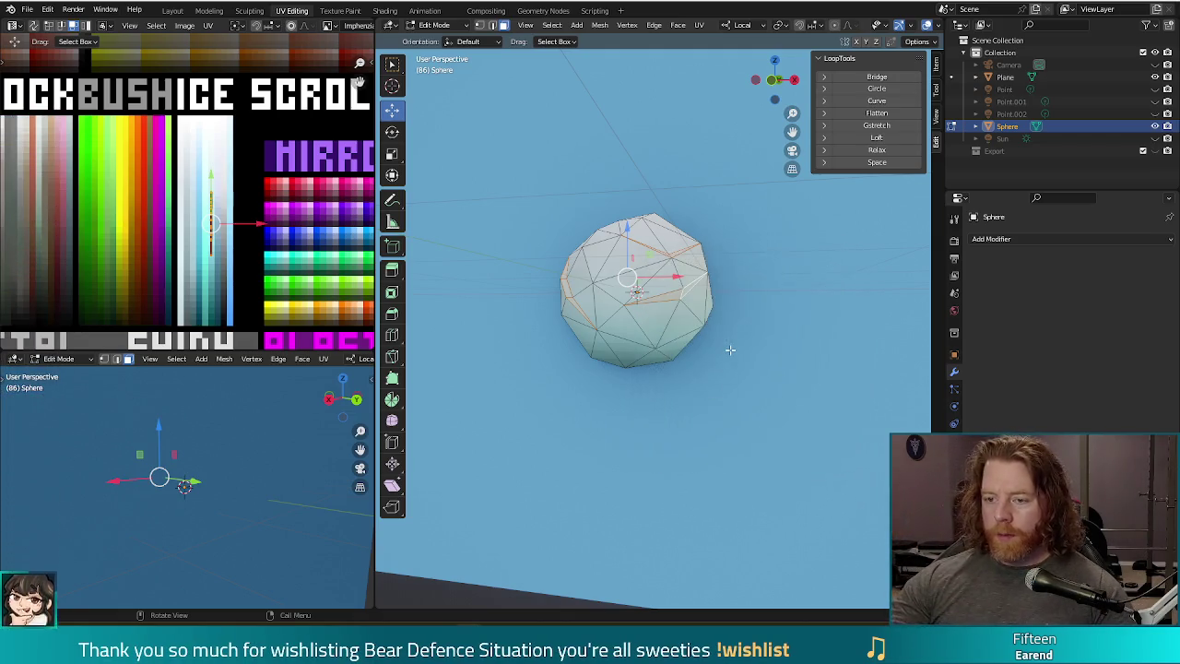
- In front view, rotate the whole snowball mesh about 46° and test-render it
key("KP_1")
key("s")
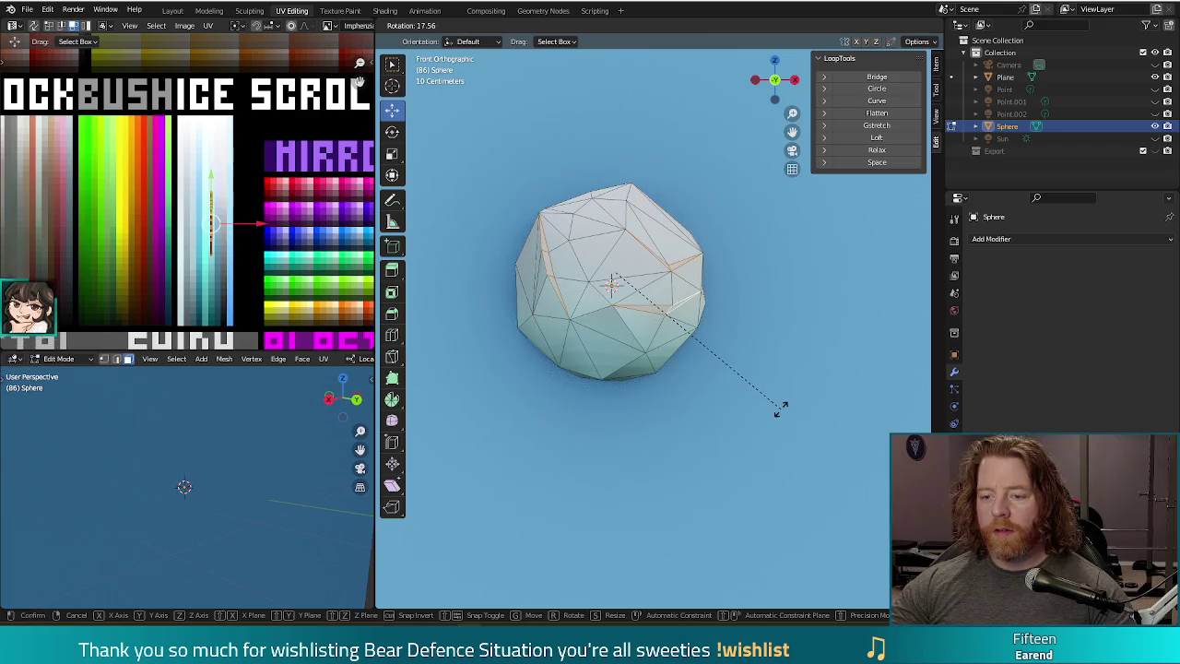
key("Escape")
key("a")
key("r")
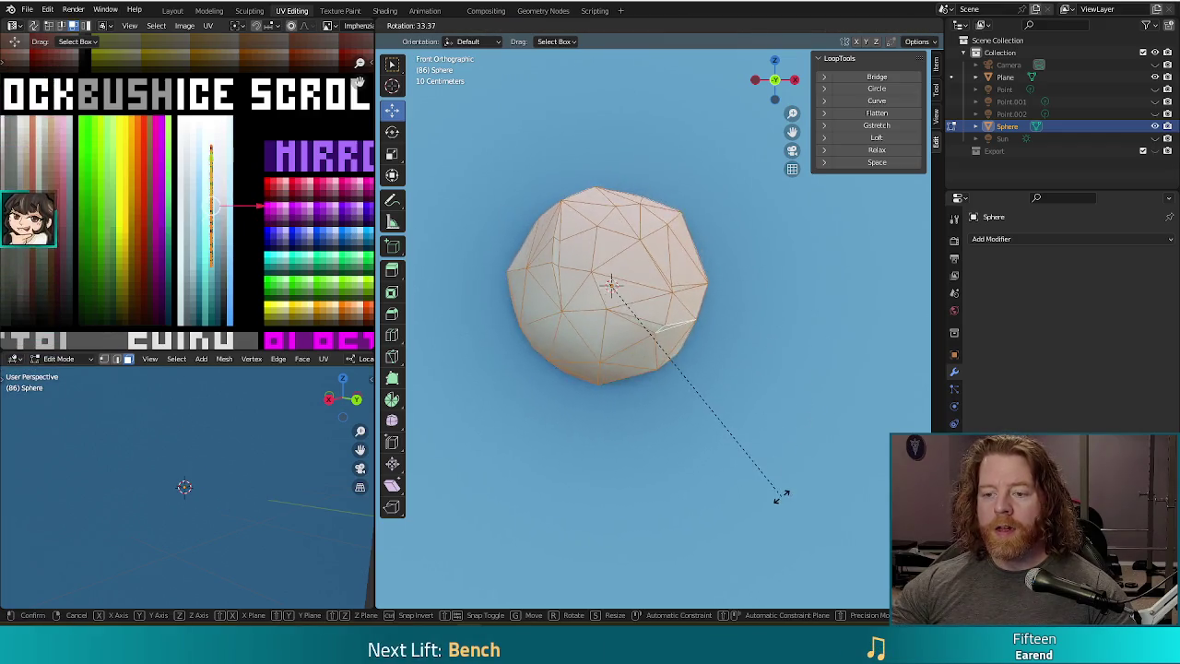
left_click(738, 548)
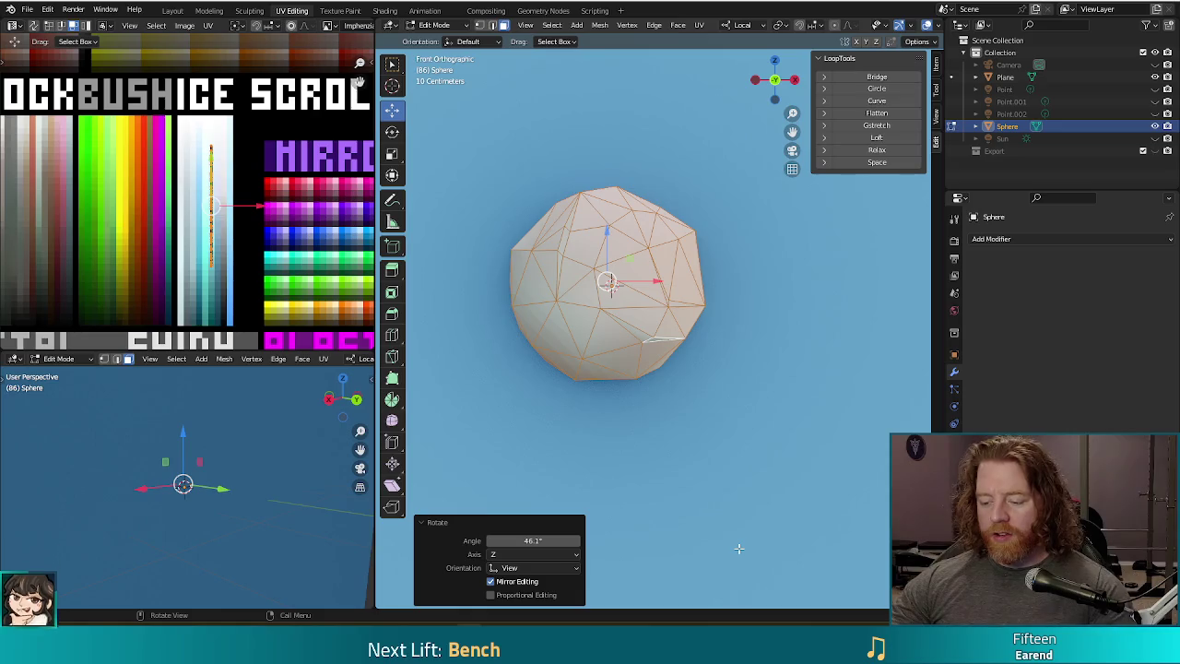
key("F12")
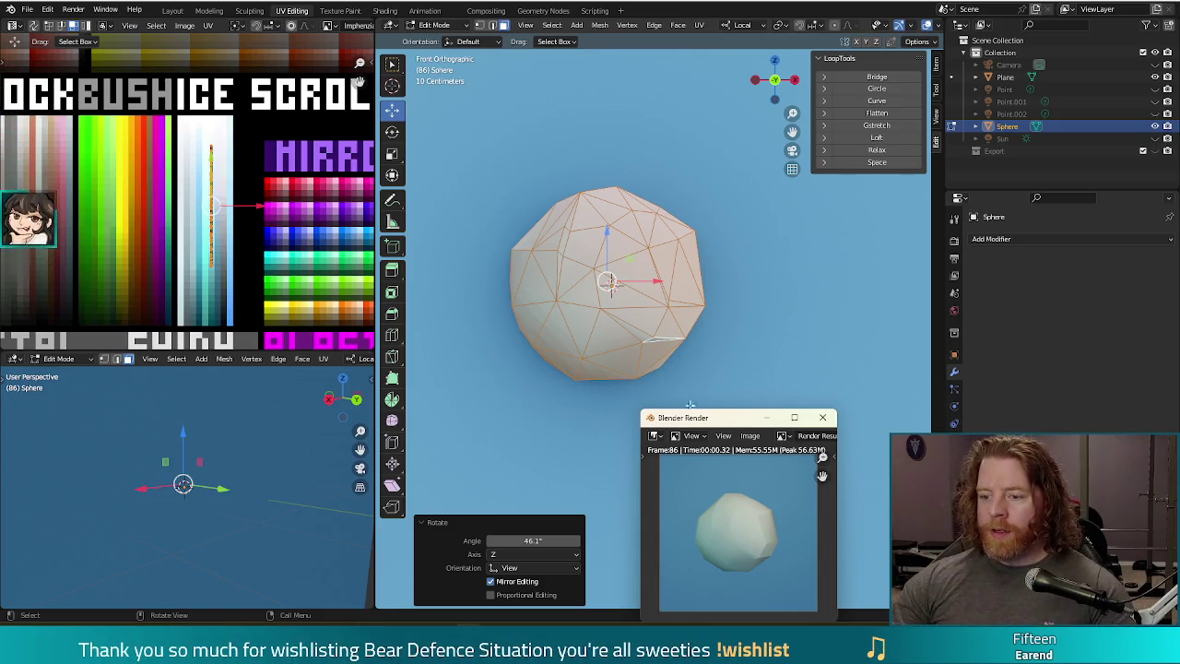
left_click(822, 418)
- Zoom and pan to recentre the snowball, then exit edit mode and select the backdrop plane
scroll(755, 367, "down", 1)
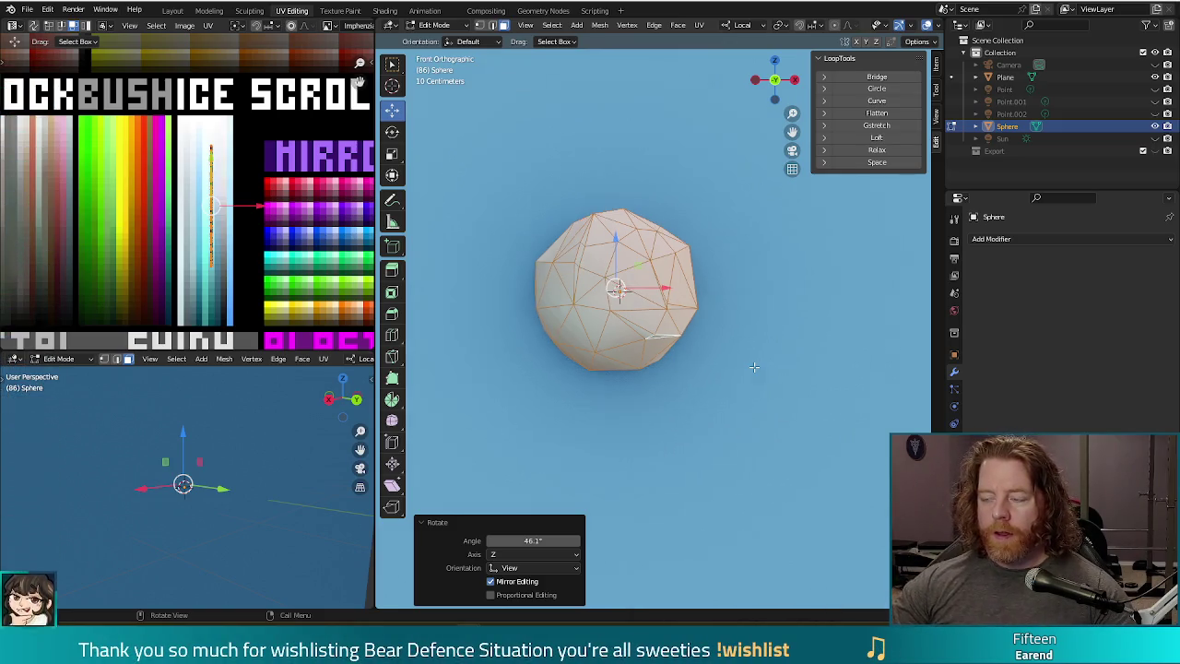
middle_click_drag(666, 393, 682, 378, "shift")
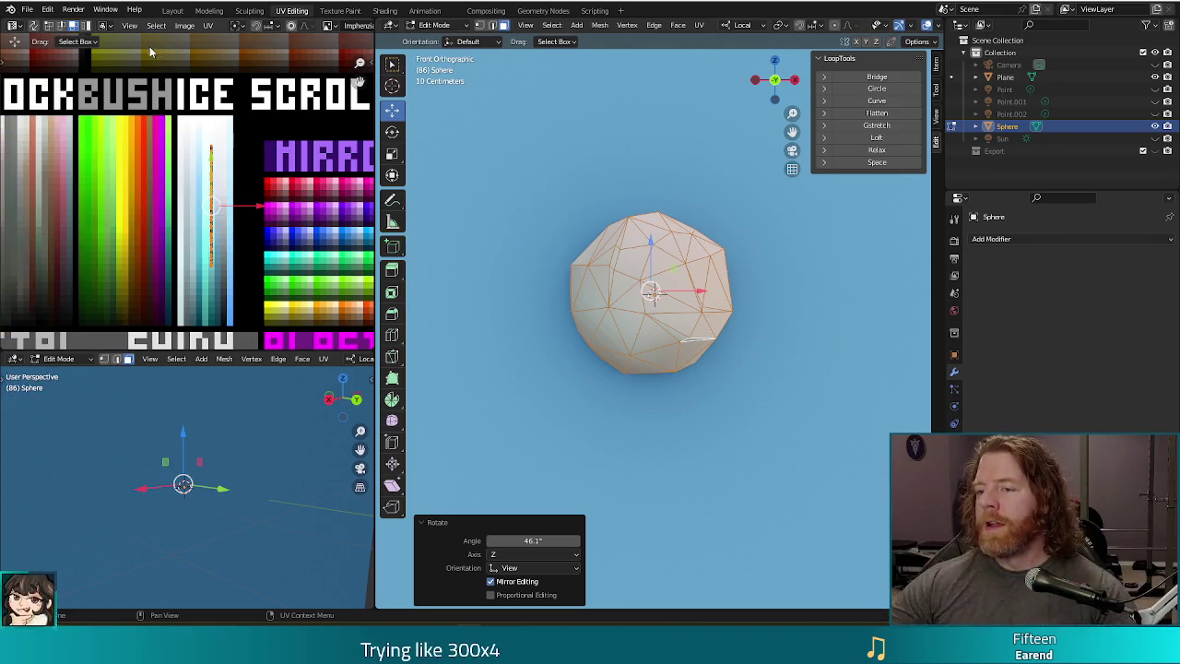
scroll(711, 393, "down", 2)
middle_click_drag(776, 402, 752, 378, "shift")
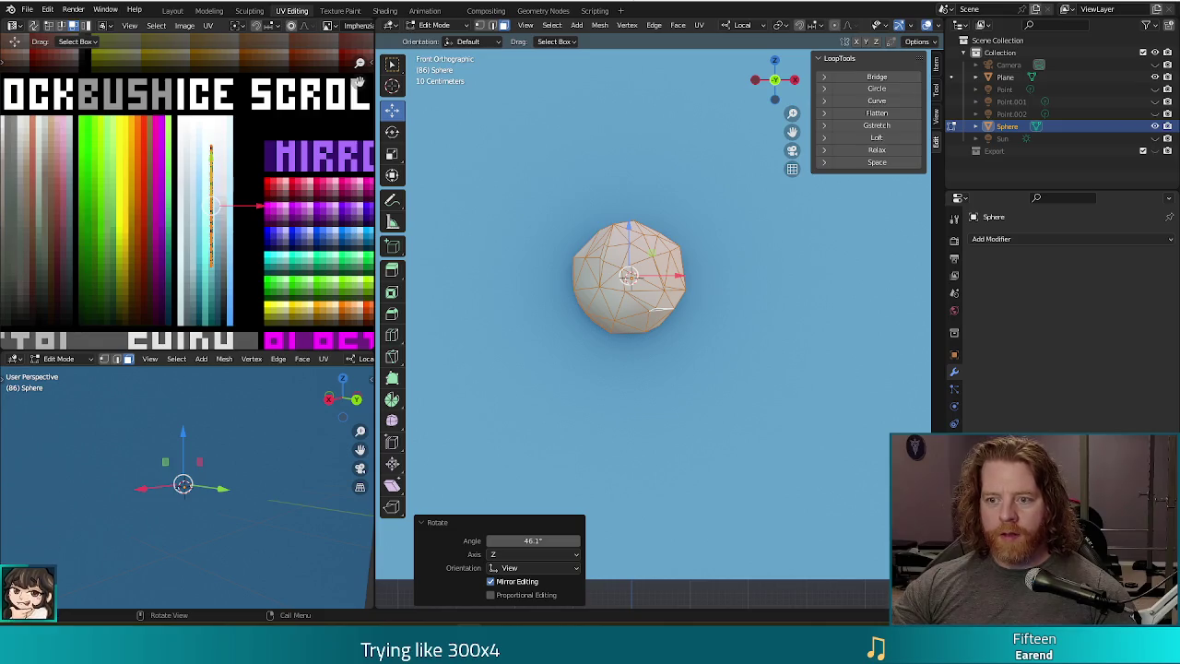
key("Tab")
left_click(727, 375)
- Save snowball.blend, then move the backdrop plane's UVs to a new palette colour and test-render
key("ctrl+s")
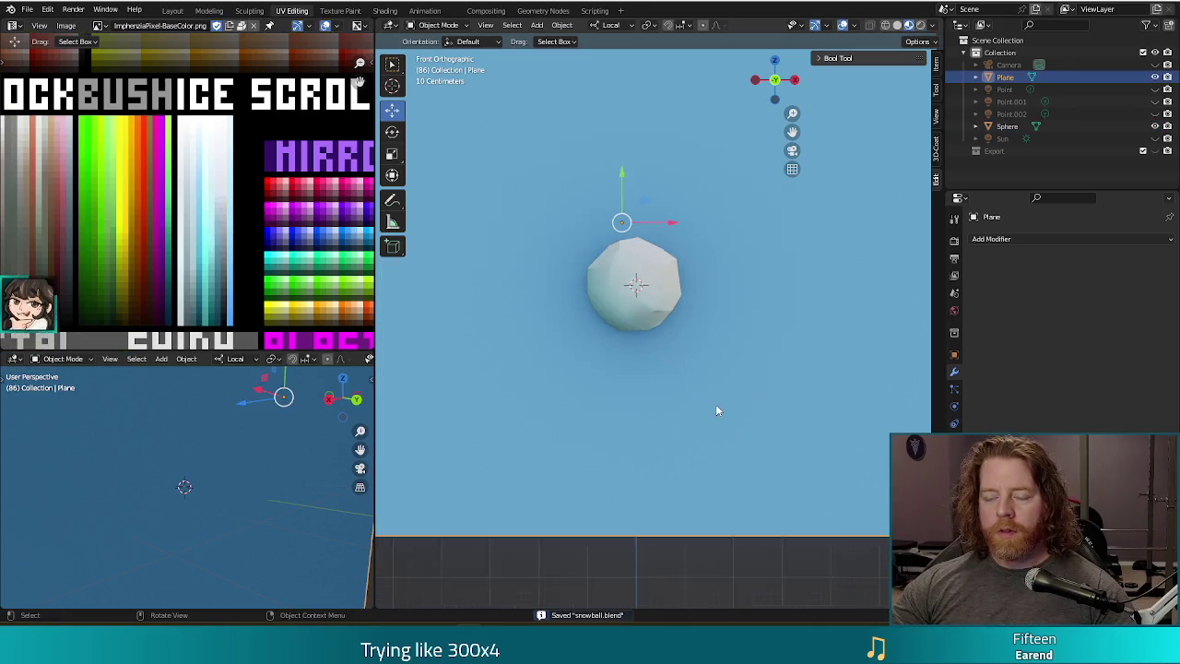
scroll(717, 411, "down", 2)
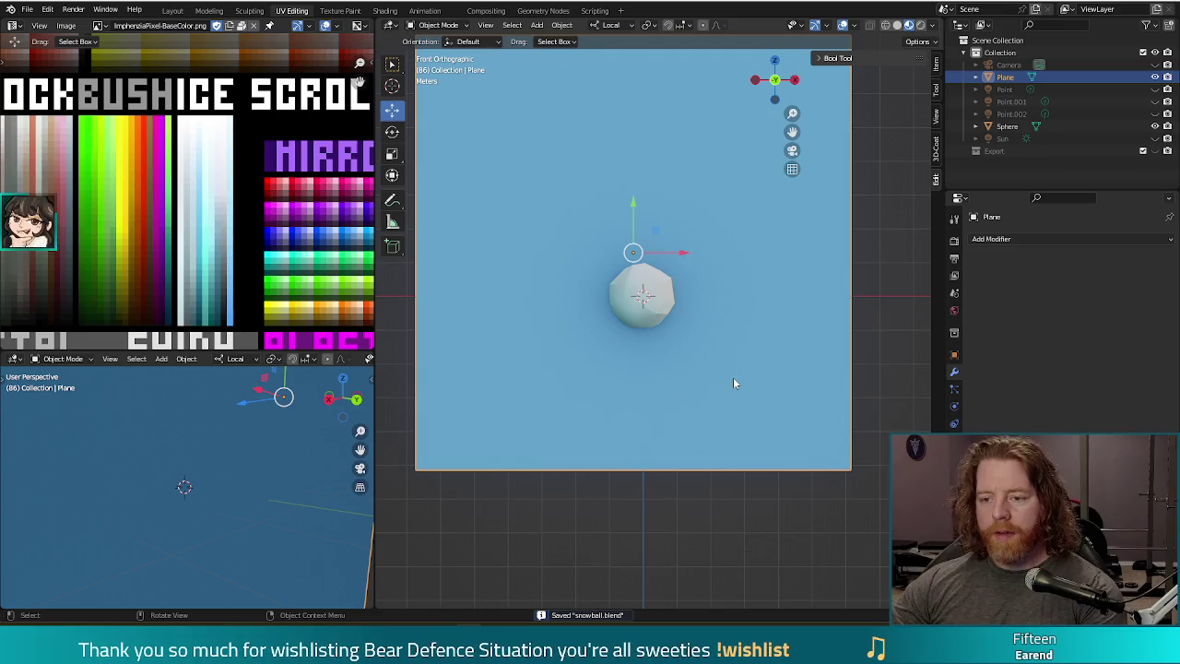
key("Tab")
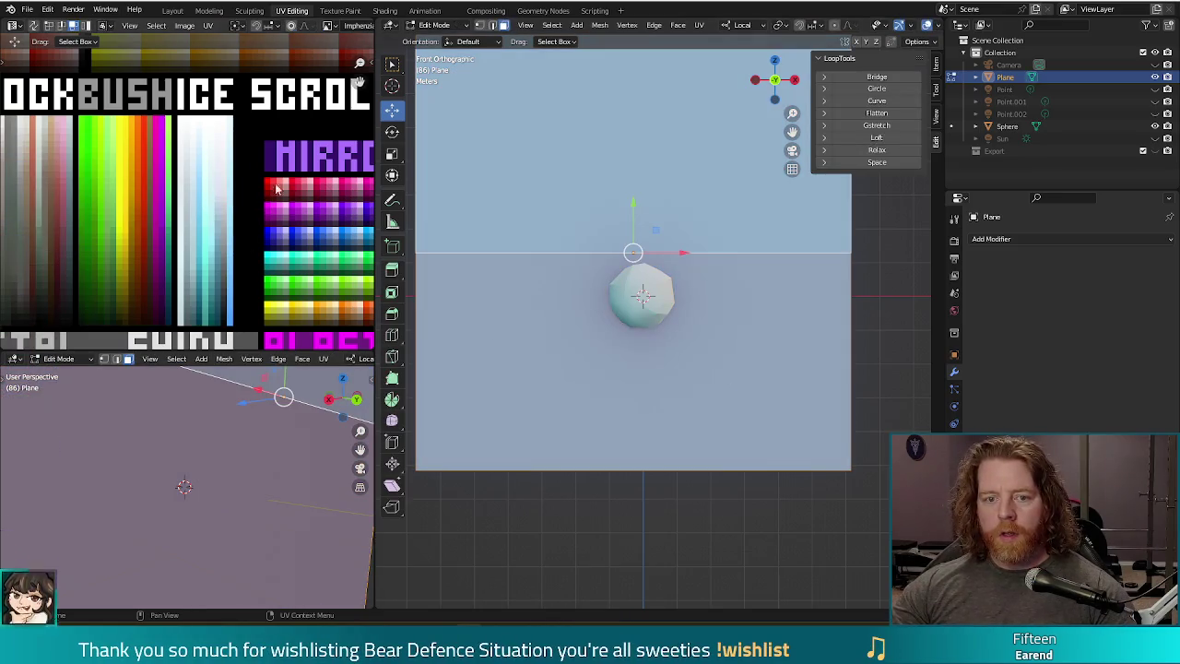
scroll(276, 187, "down", 2)
scroll(300, 210, "down", 3)
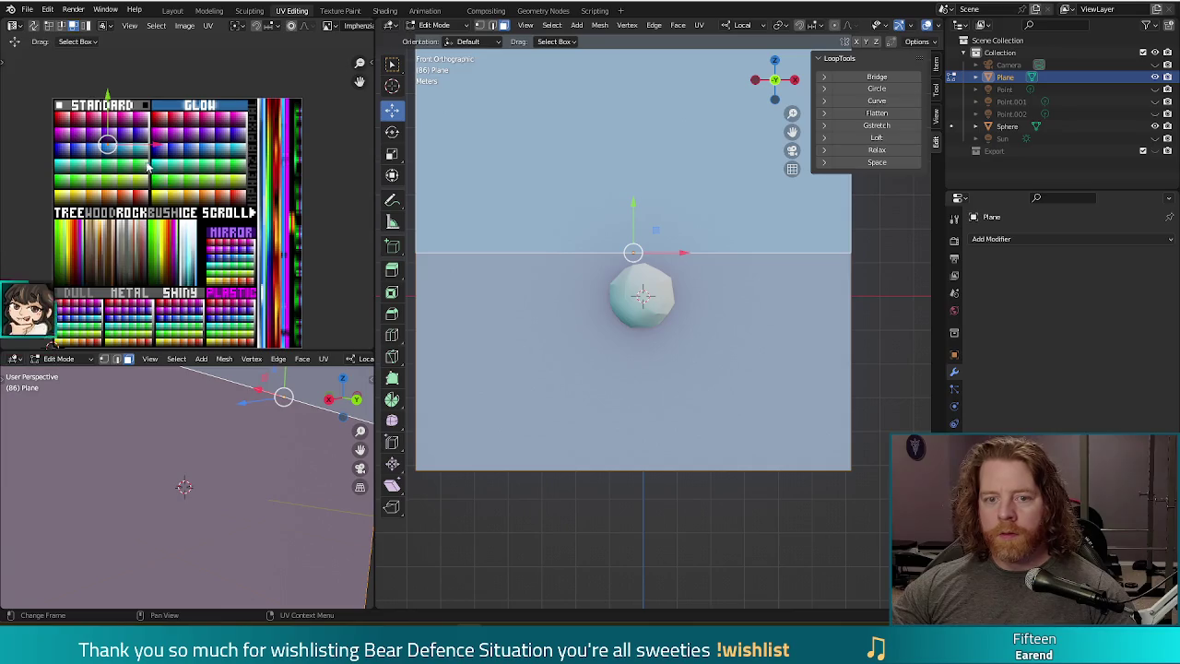
key("g")
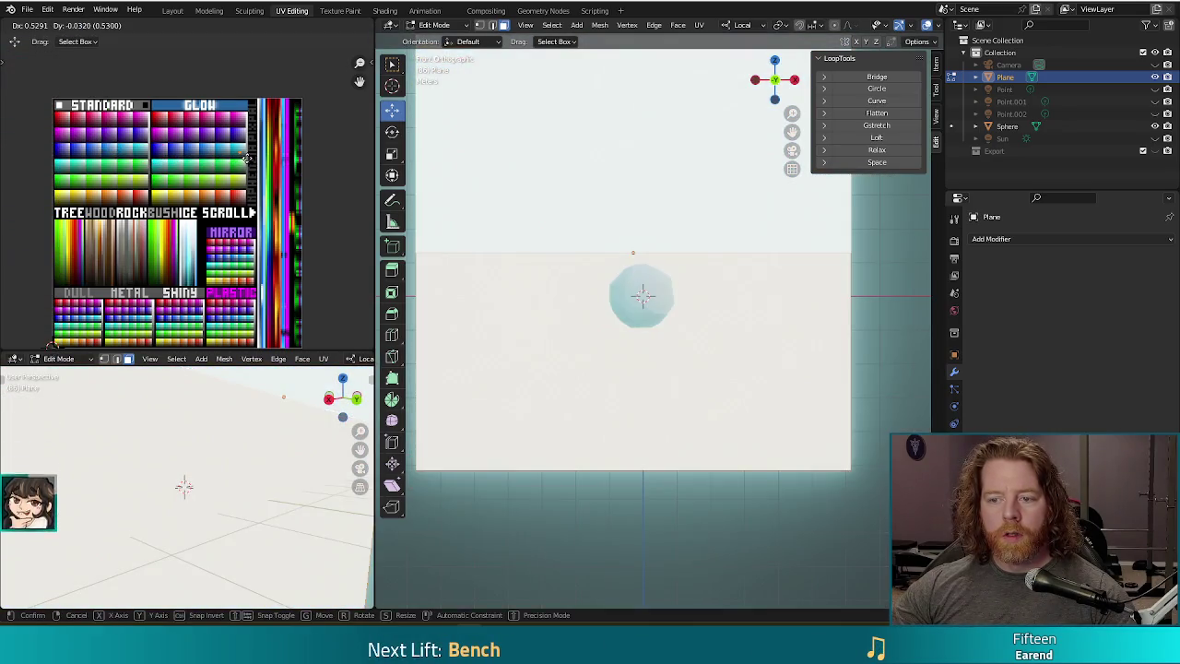
left_click(246, 159)
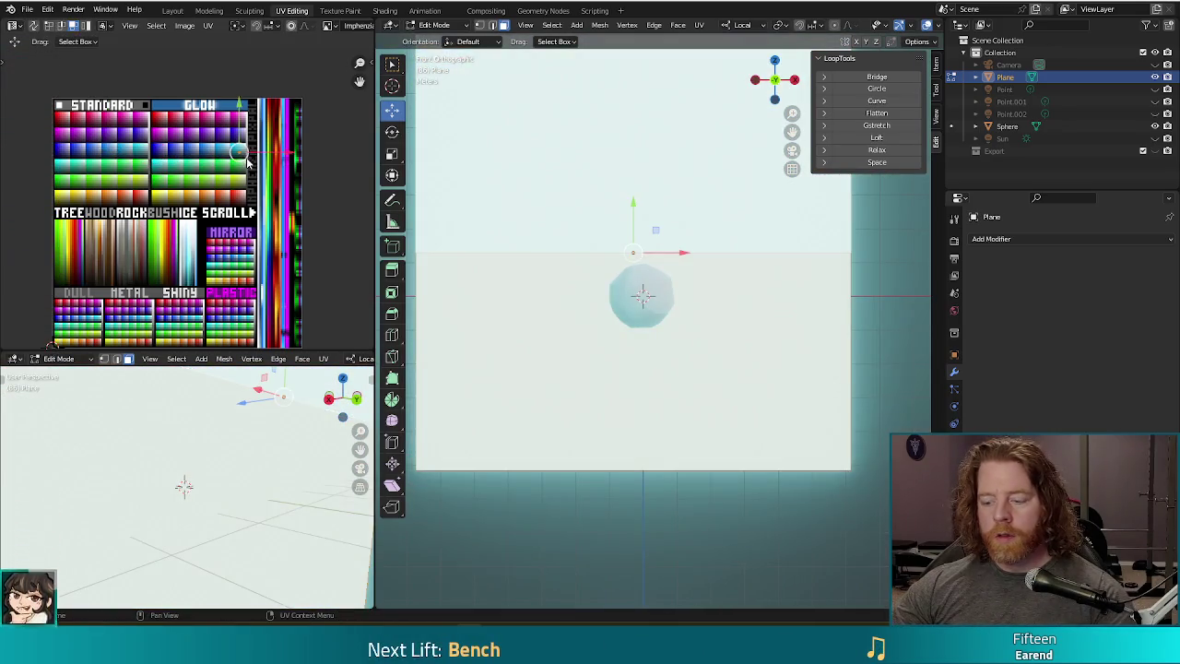
key("F12")
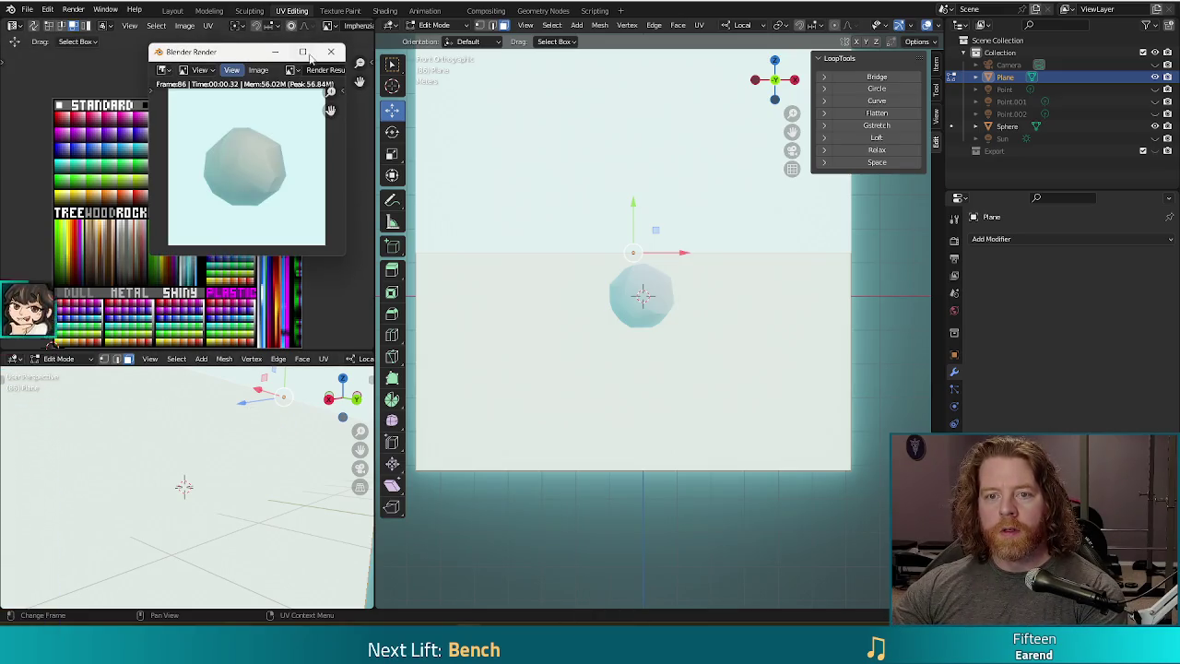
left_click(331, 51)
- Shift the backdrop's UVs to a near-white swatch and confirm it in a test render
key("g")
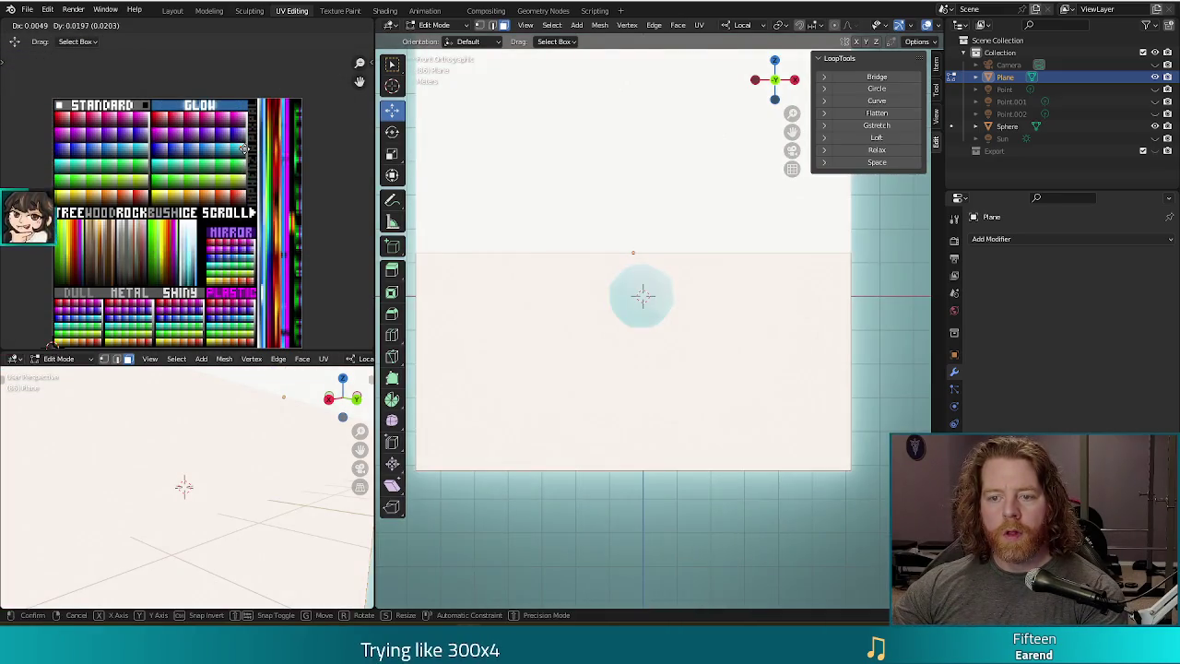
left_click(243, 149)
key("F12")
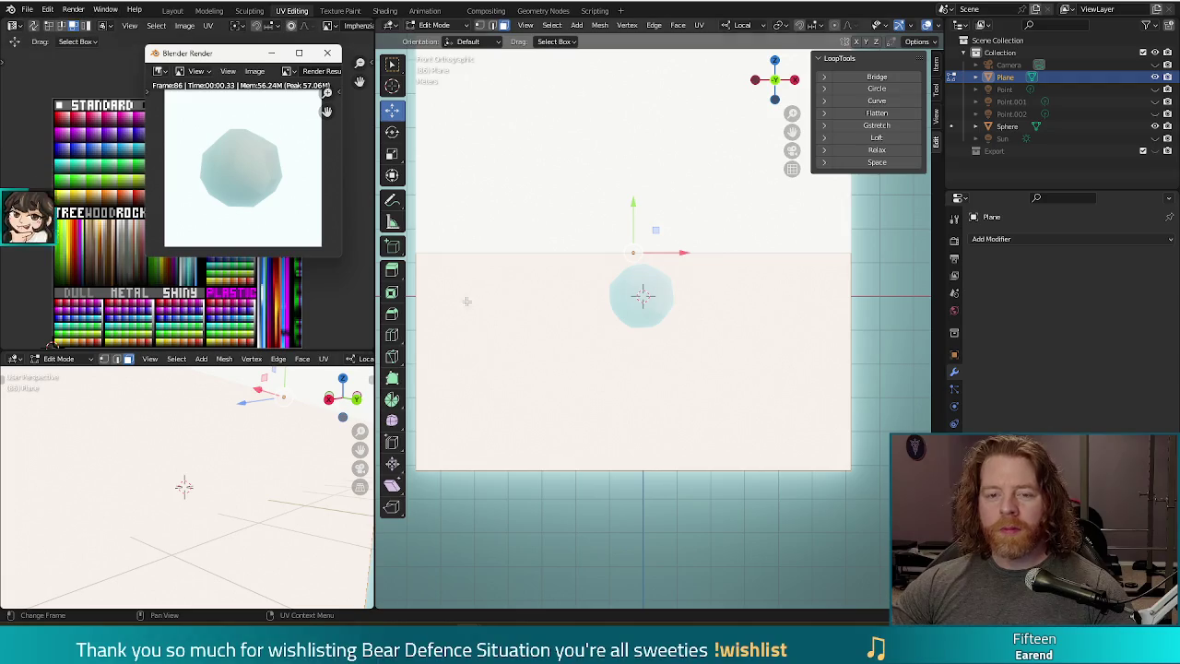
left_click(329, 53)
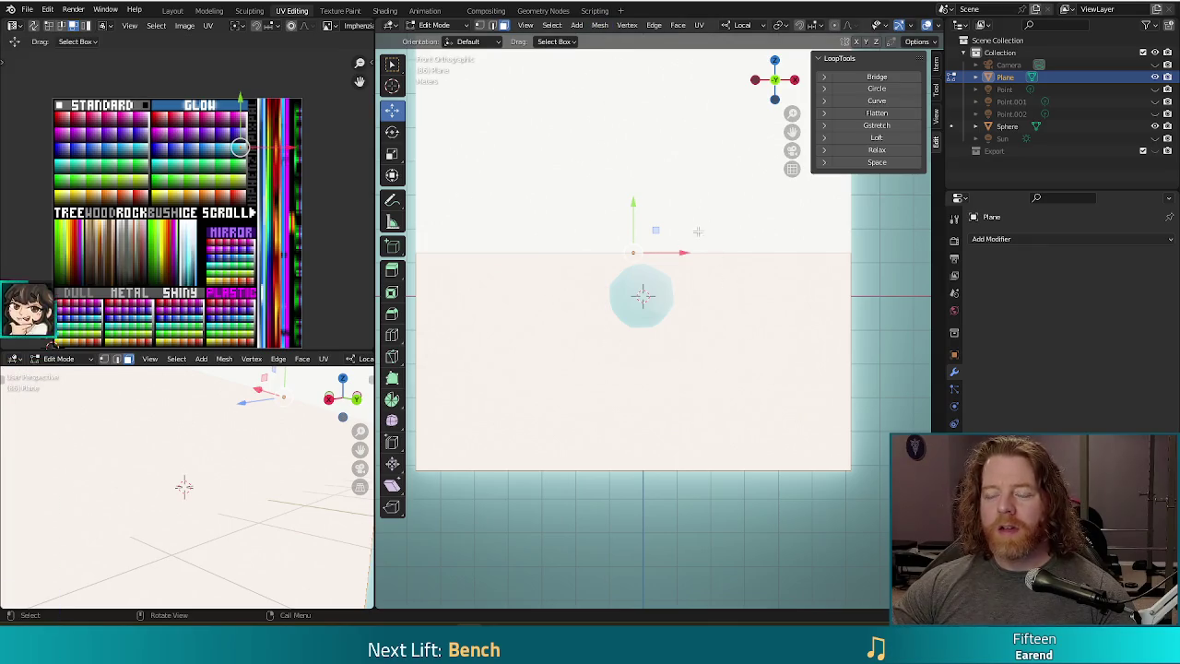
key("Tab")
left_click(658, 304)
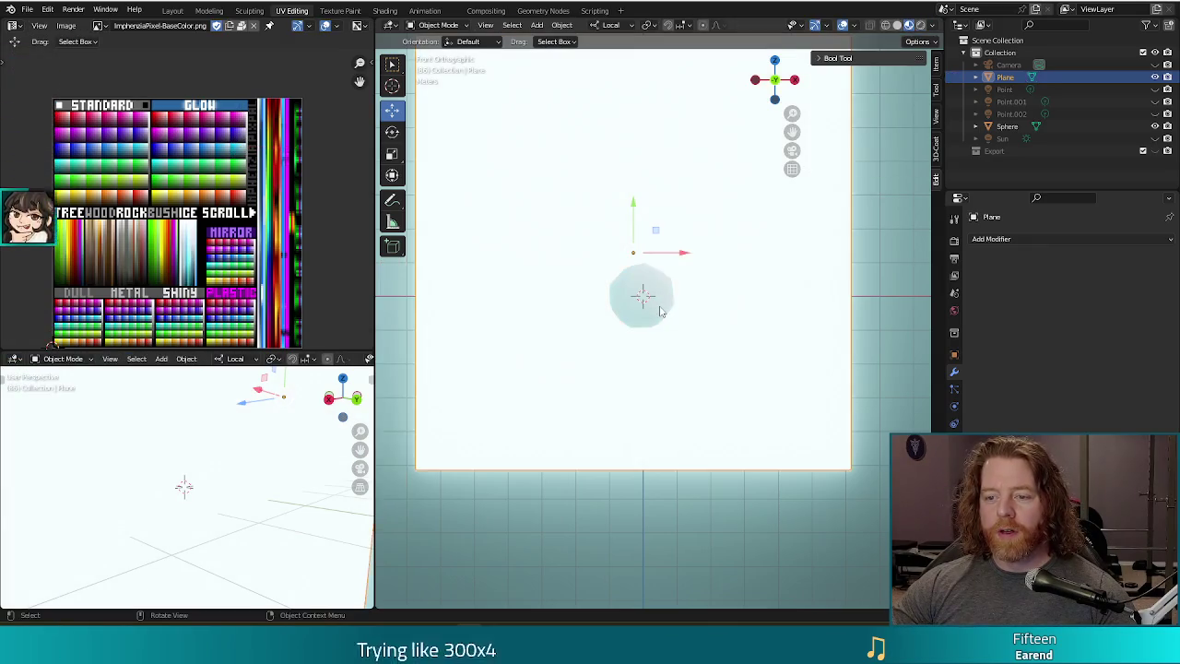
- Add a circle to the snowball mesh and set its vertex count to 16
key("Tab")
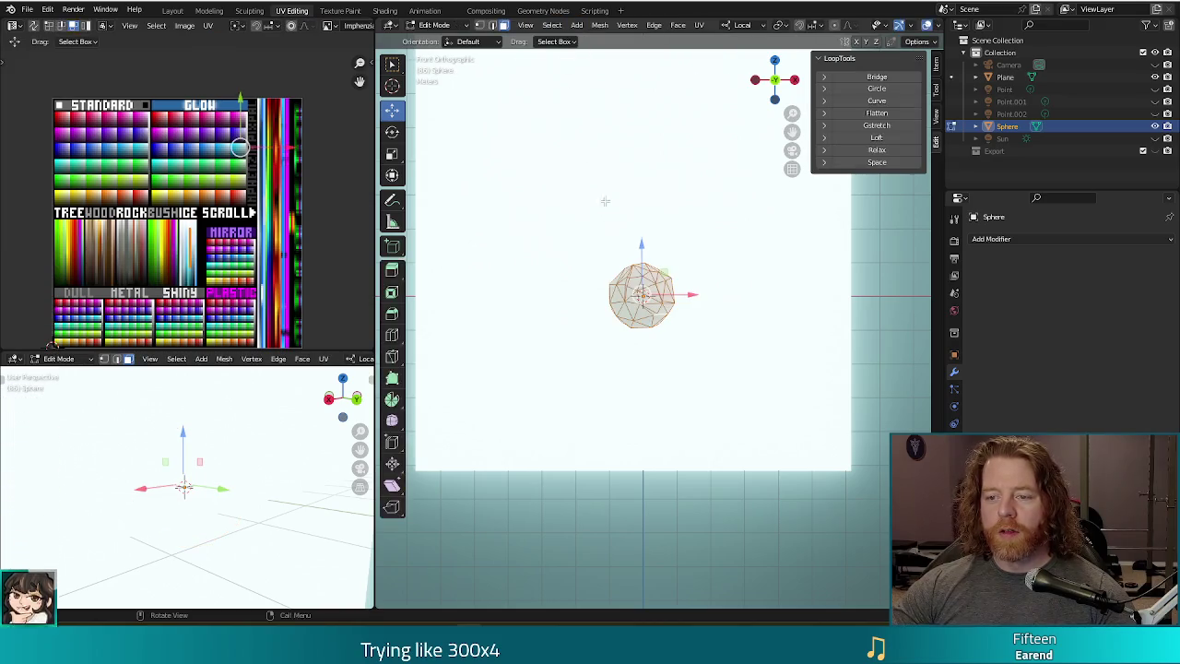
left_click(576, 25)
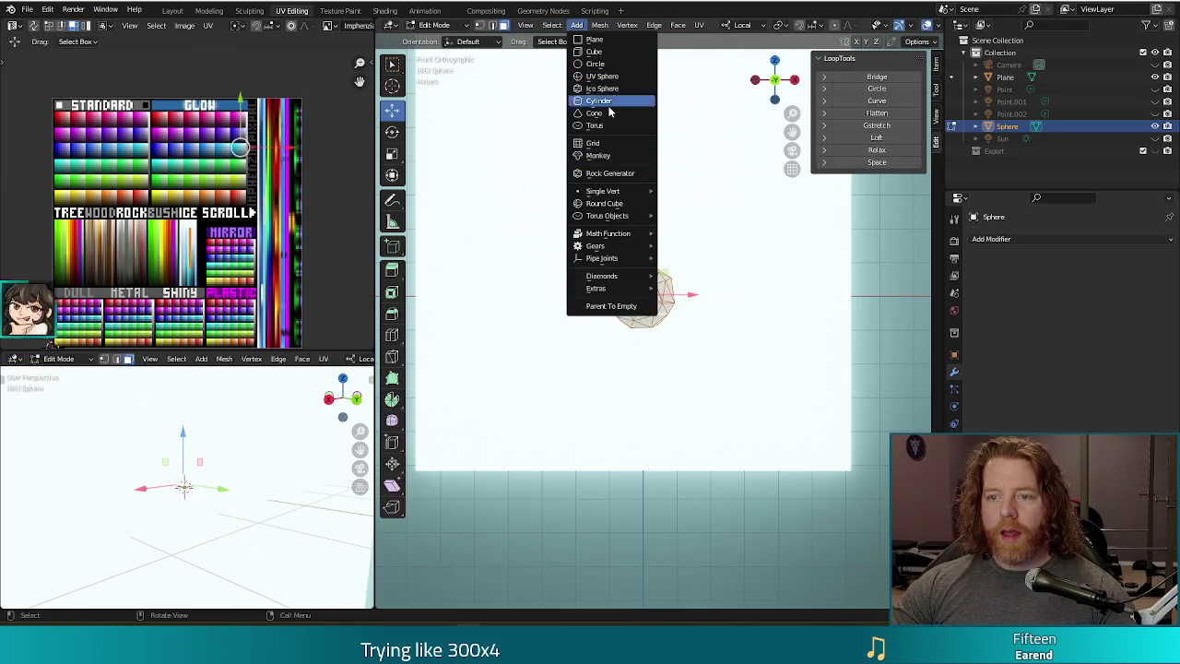
left_click(595, 64)
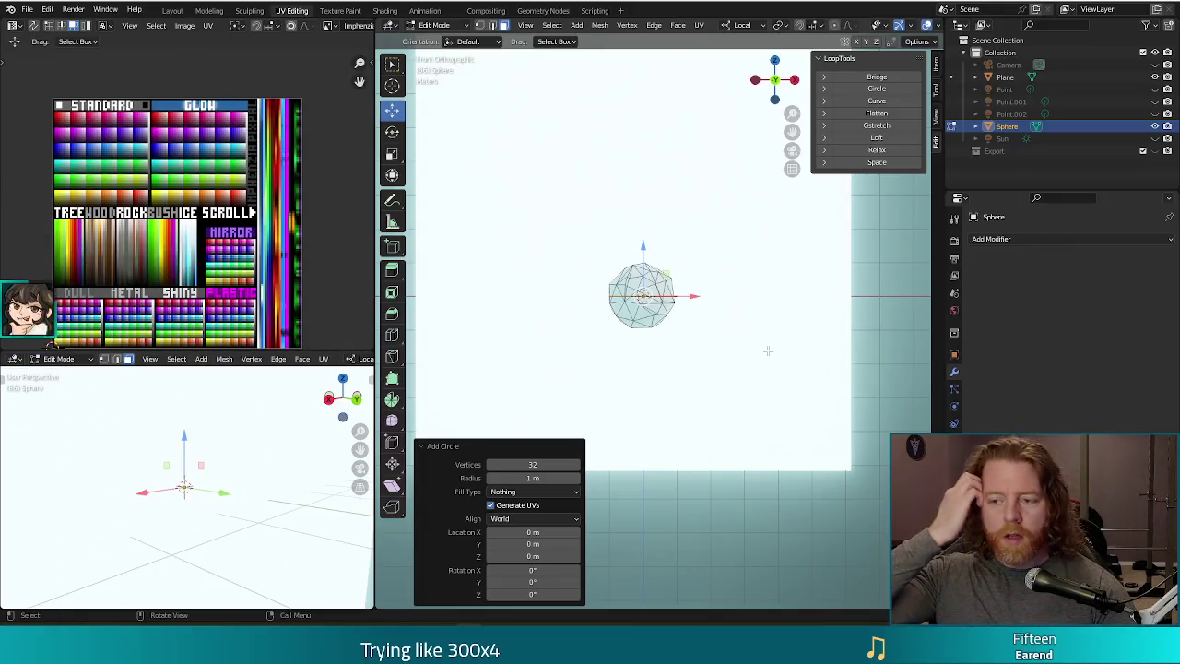
key("XF86AudioRaiseVolume")
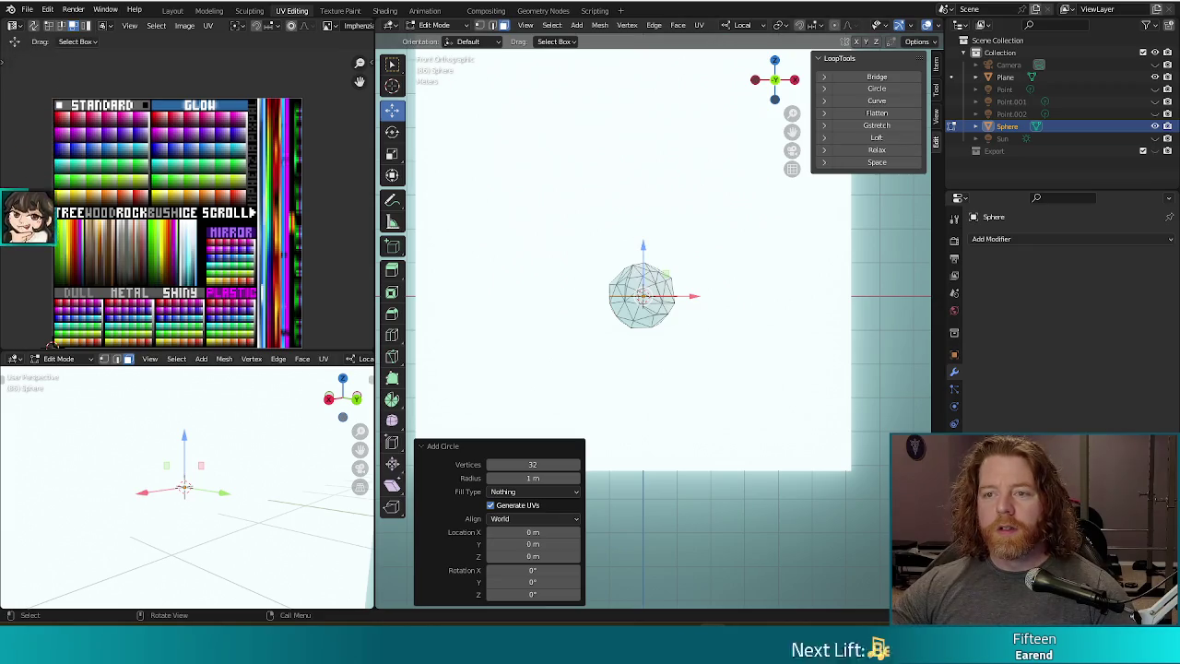
left_click(522, 464)
type("16")
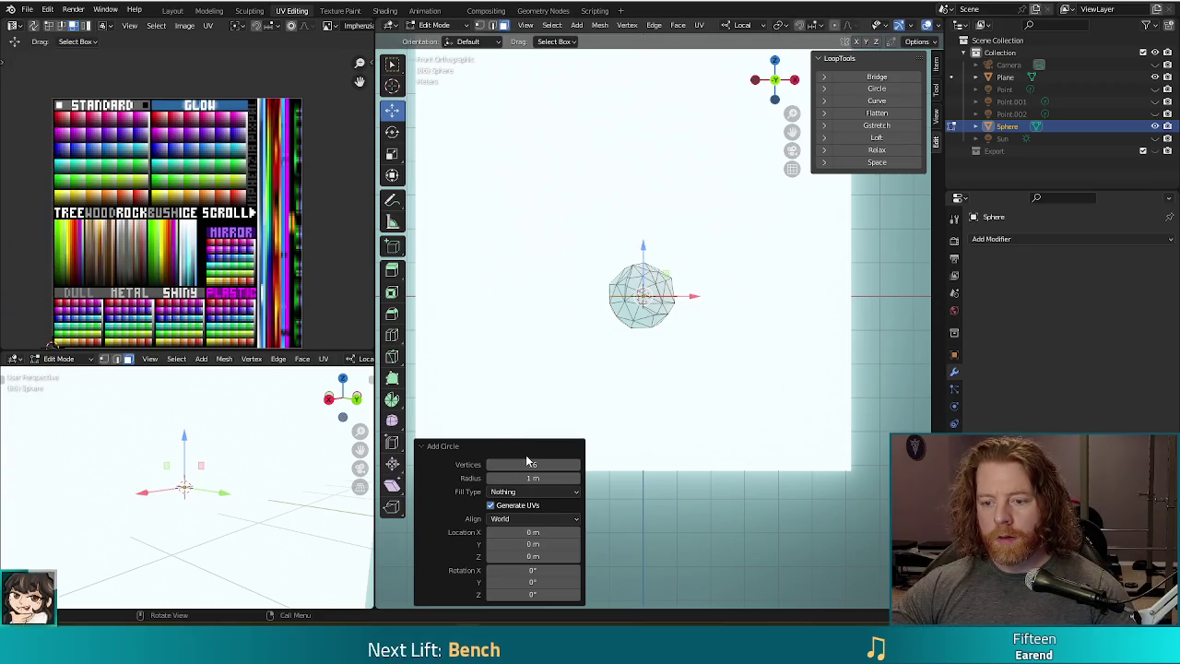
- Rotate the circle −90° in side view so it faces front, then lift it above the snowball
middle_click_drag(646, 355, 678, 358)
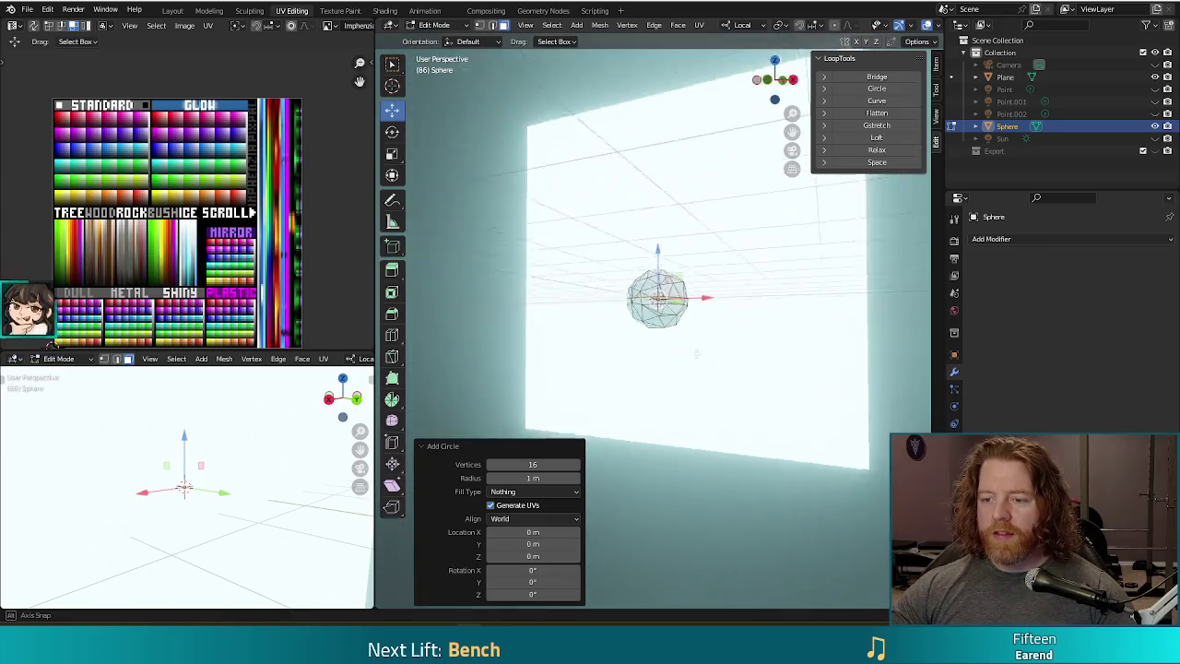
key("KP_3")
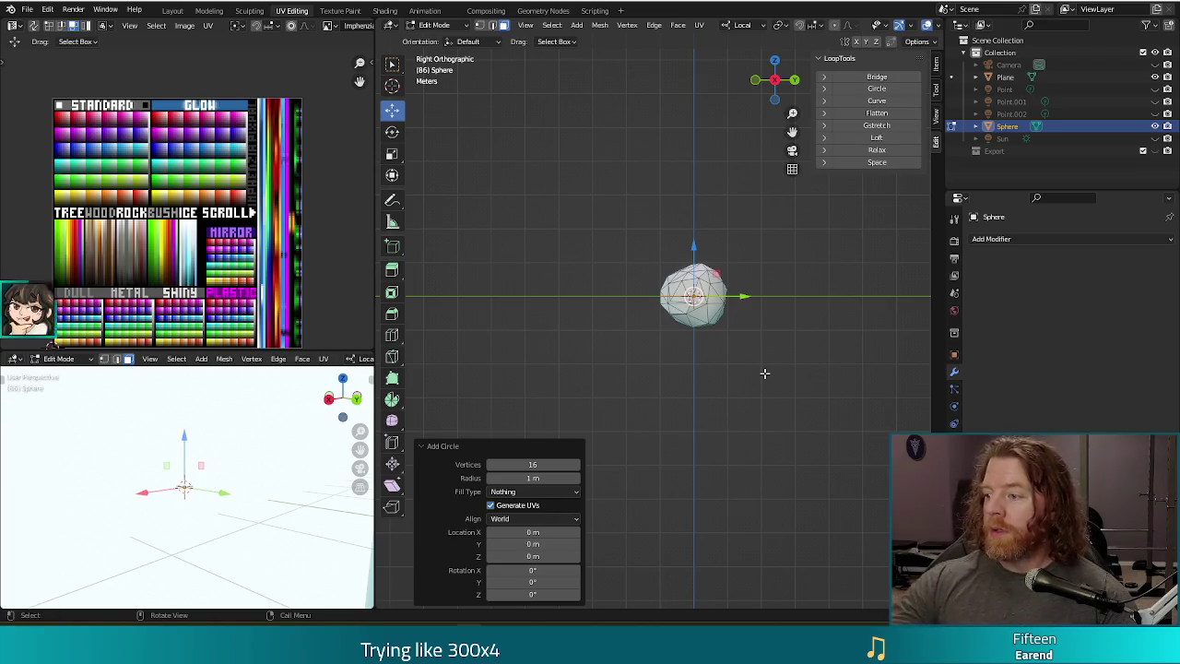
key("r")
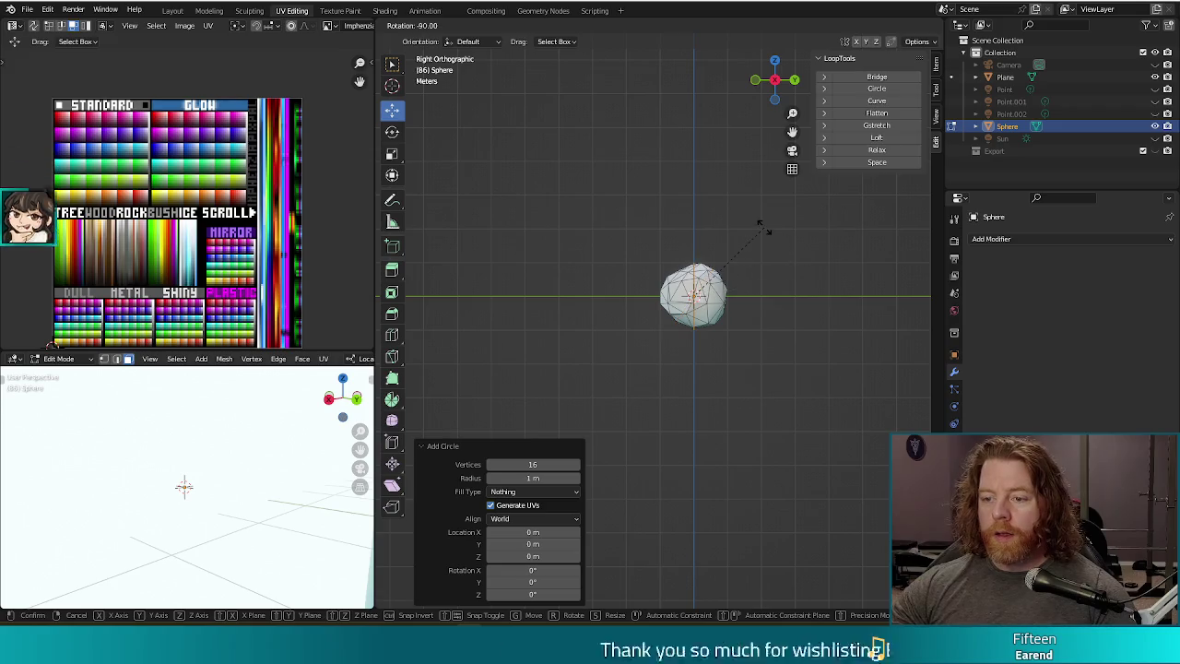
left_click(765, 232)
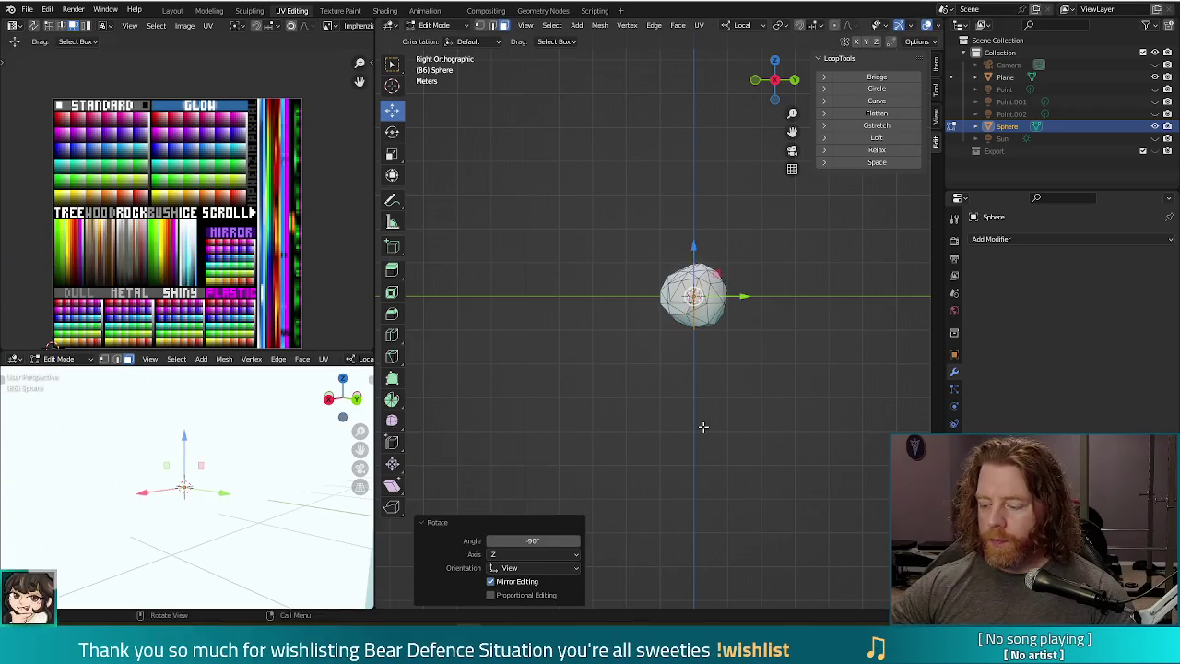
key("KP_1")
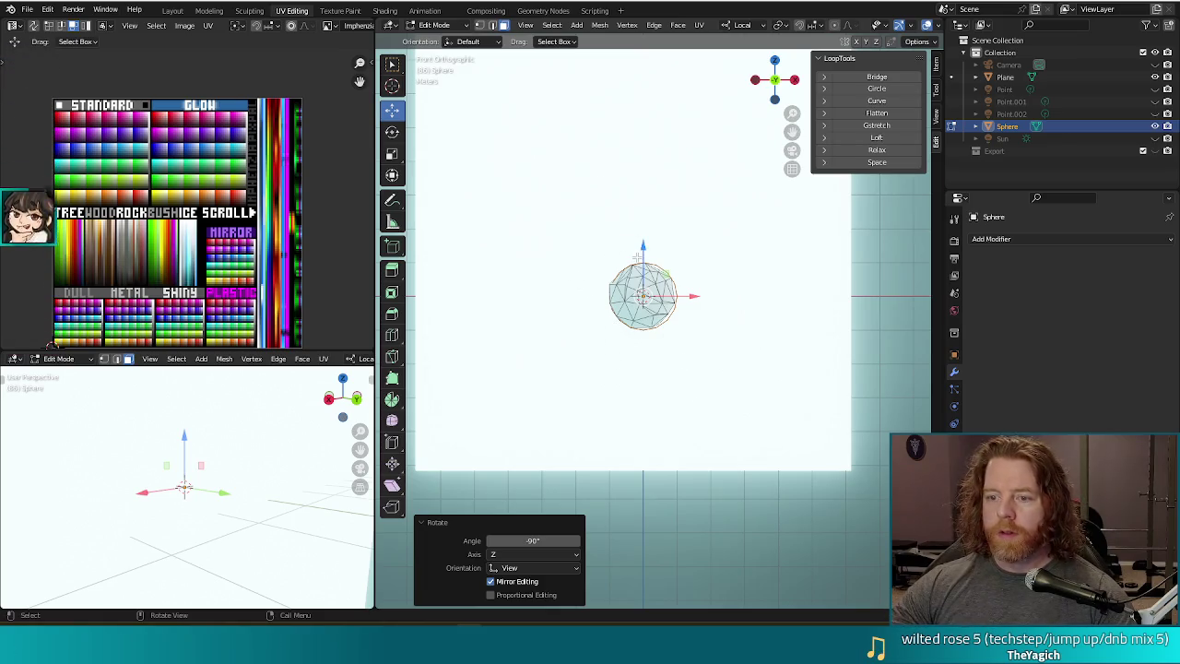
left_click_drag(642, 249, 642, 166)
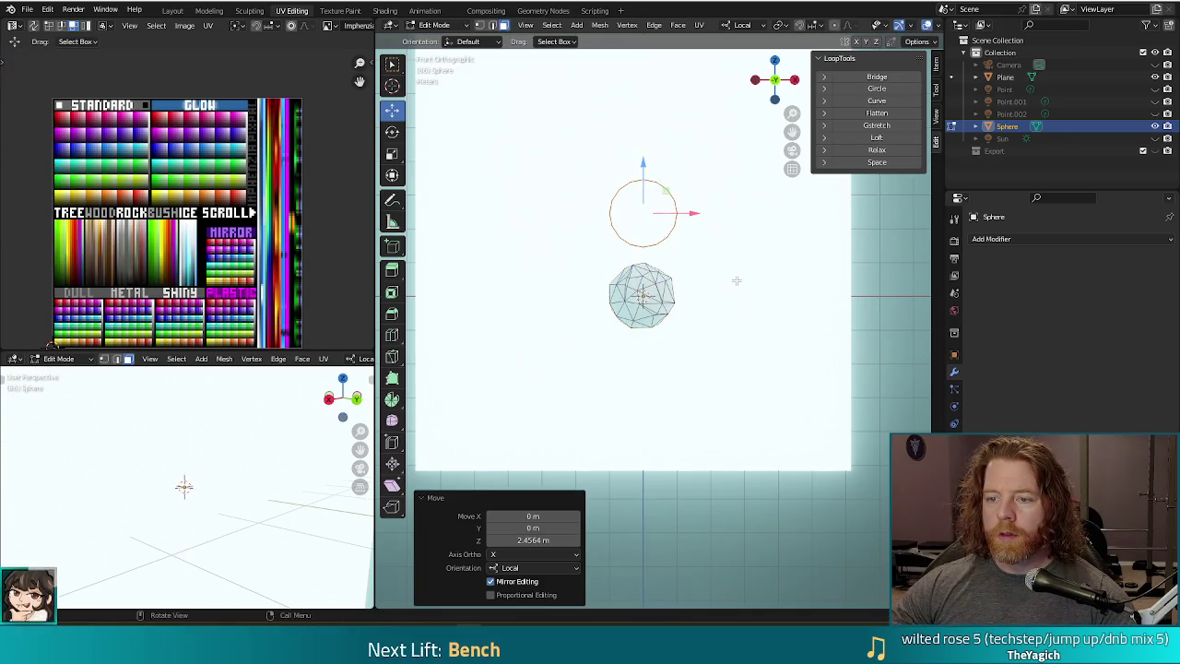
- Fill the circle into a disc and place its UVs on a pale palette swatch
key("f")
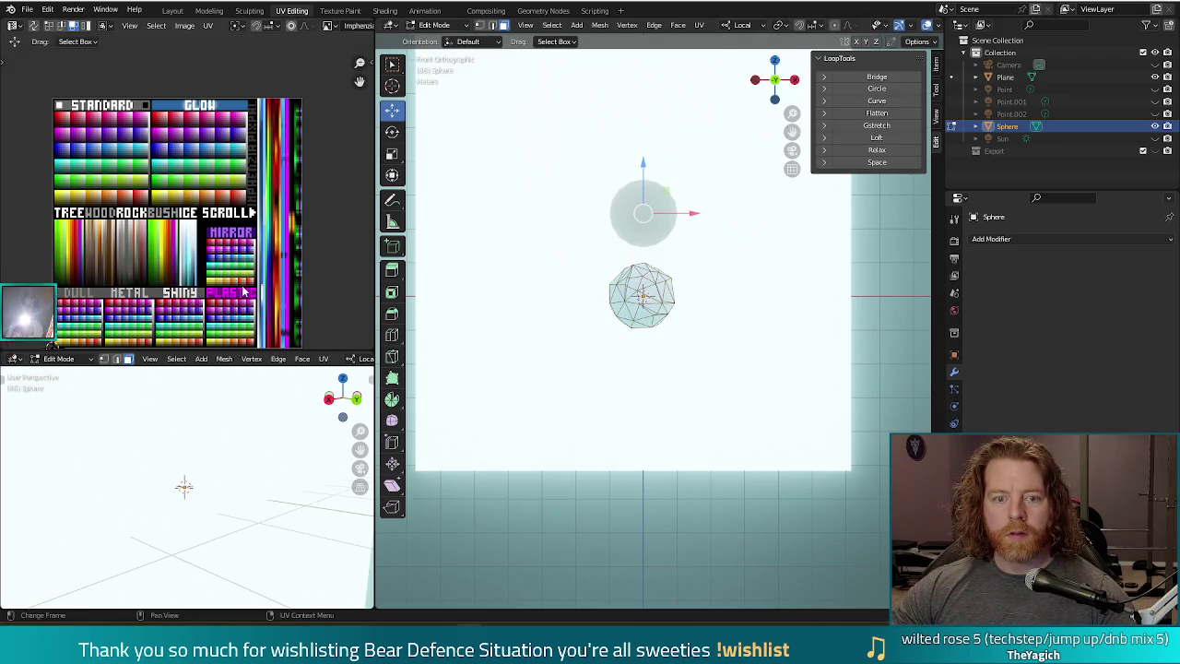
middle_click_drag(279, 290, 279, 216)
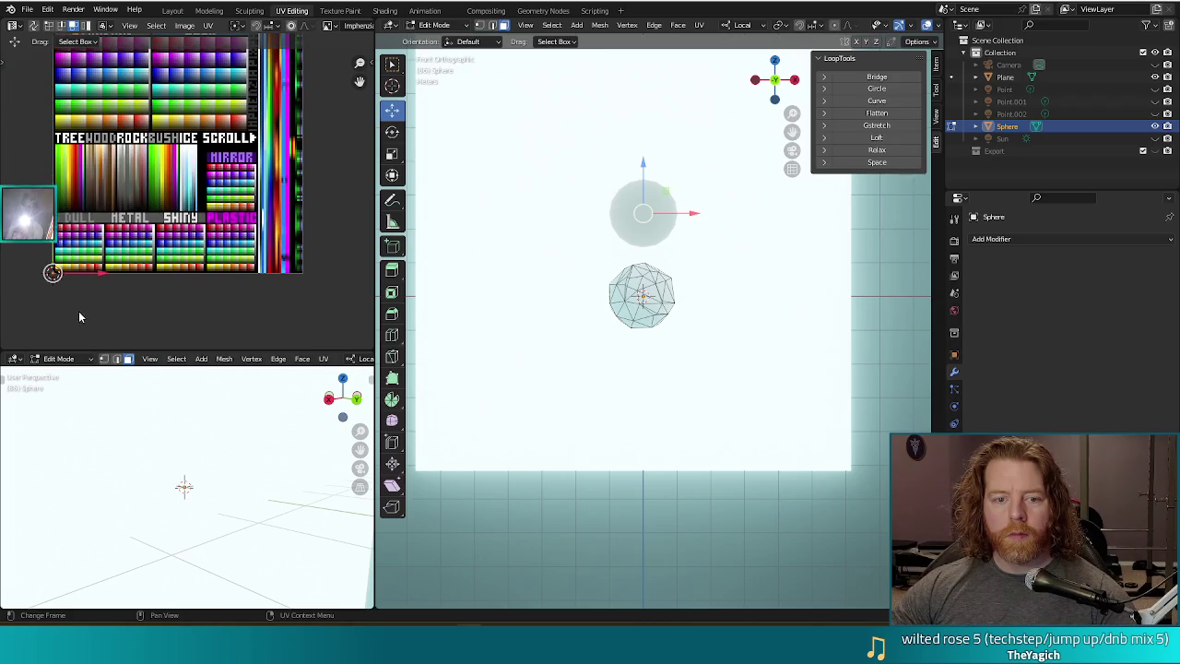
key("g")
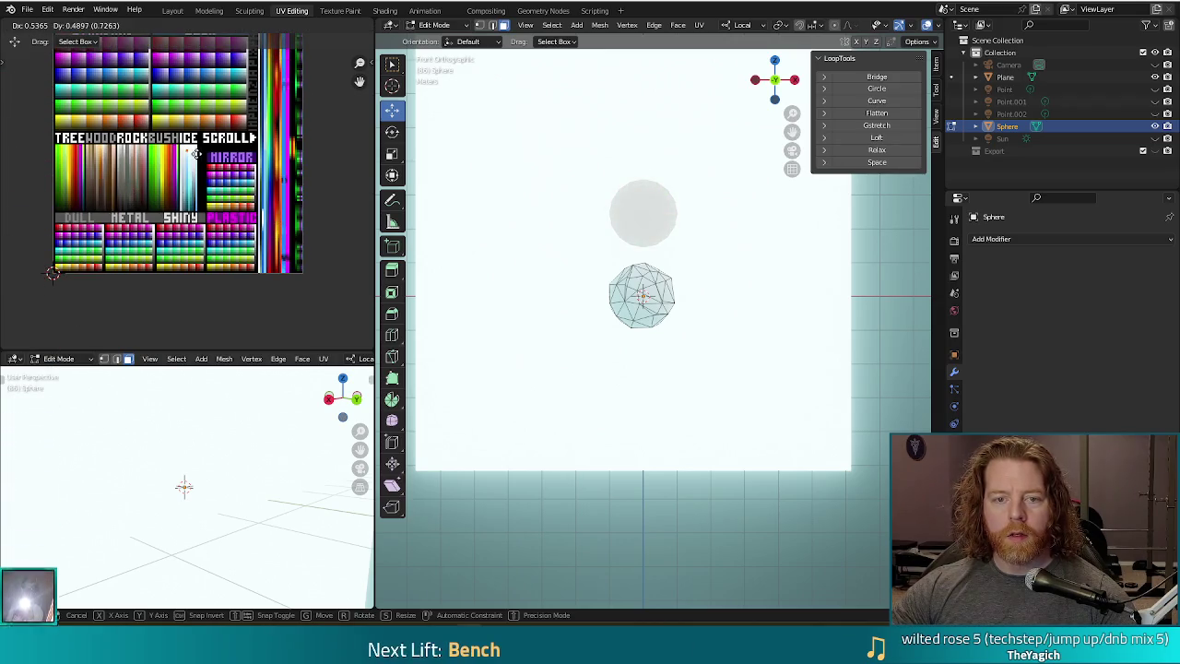
left_click(198, 152)
- Shrink the disc to 0.17, position it just above the snowball, and test-render
key("s")
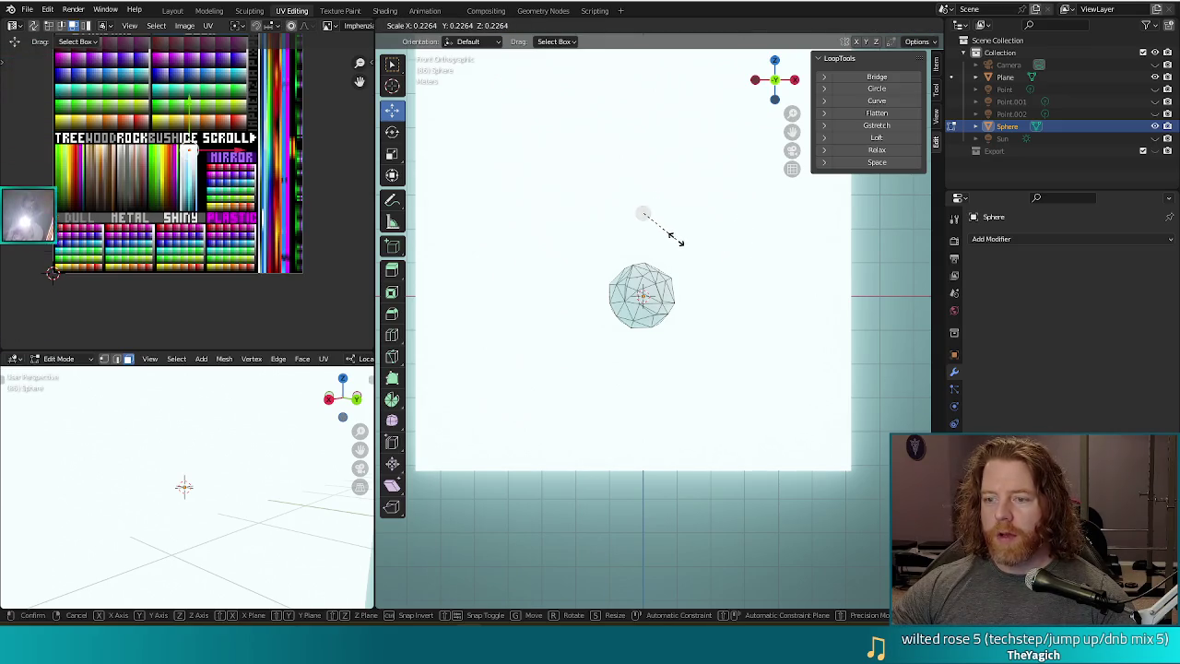
left_click(671, 228)
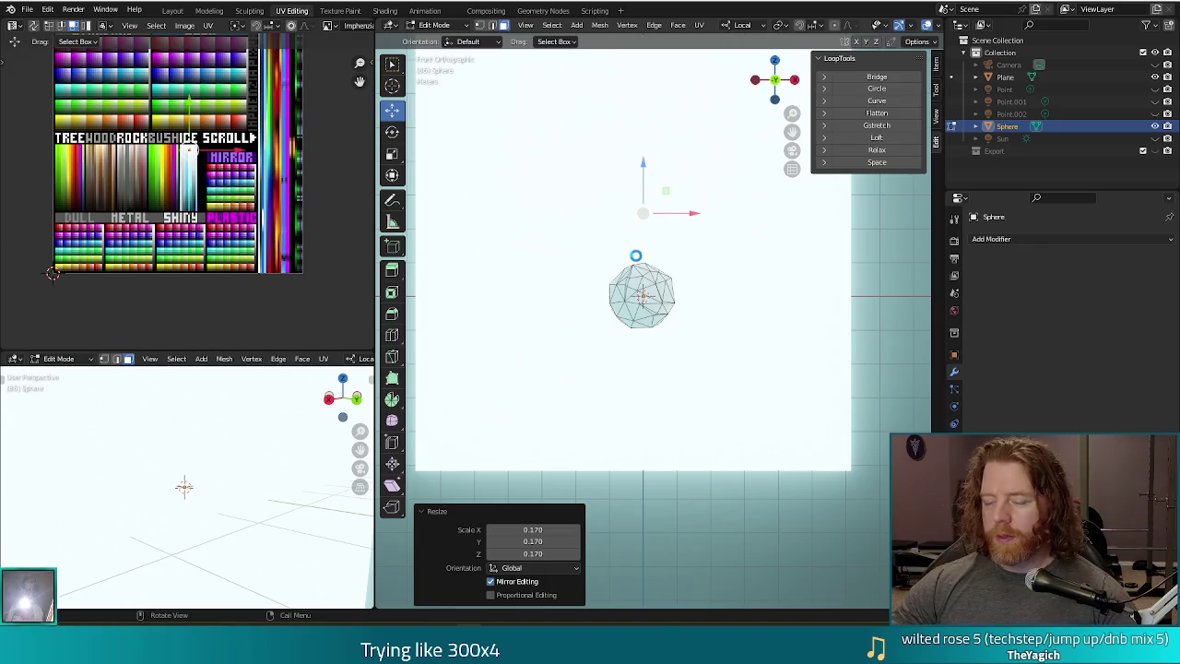
left_click(716, 150)
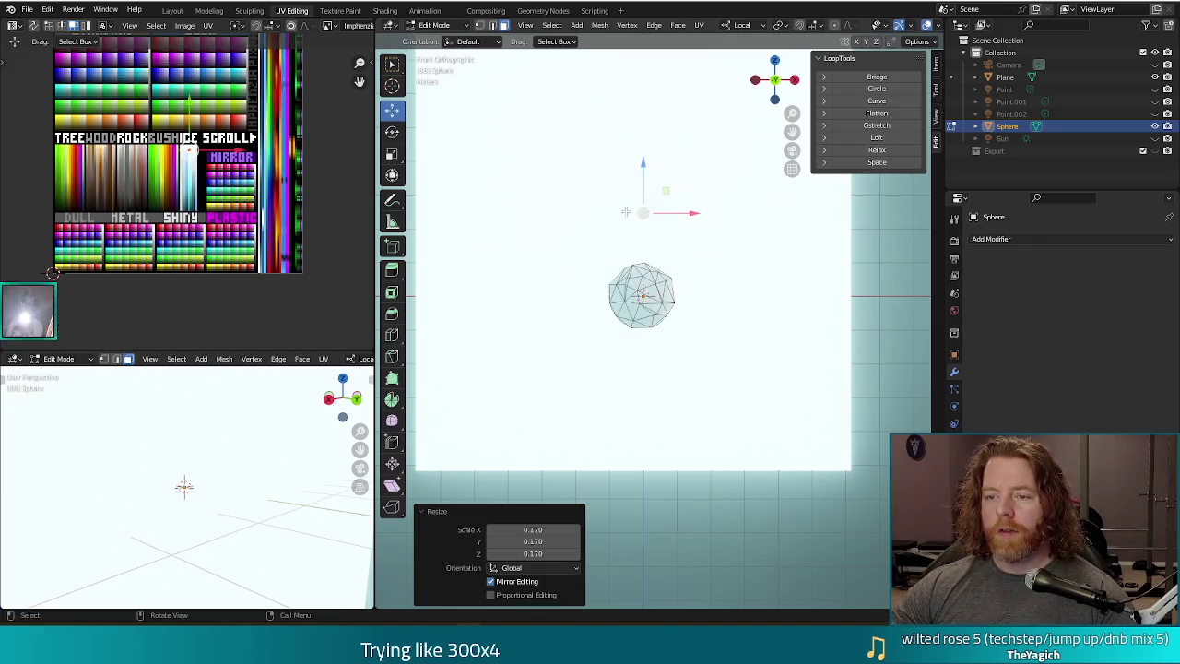
left_click_drag(643, 213, 652, 242)
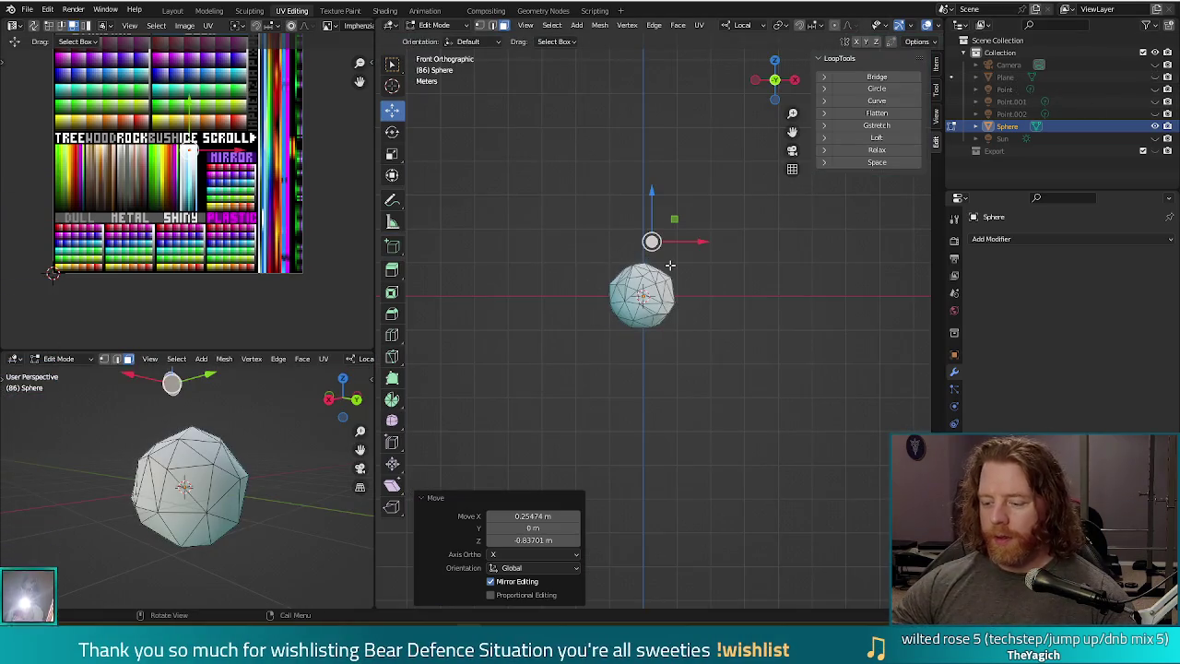
key("F12")
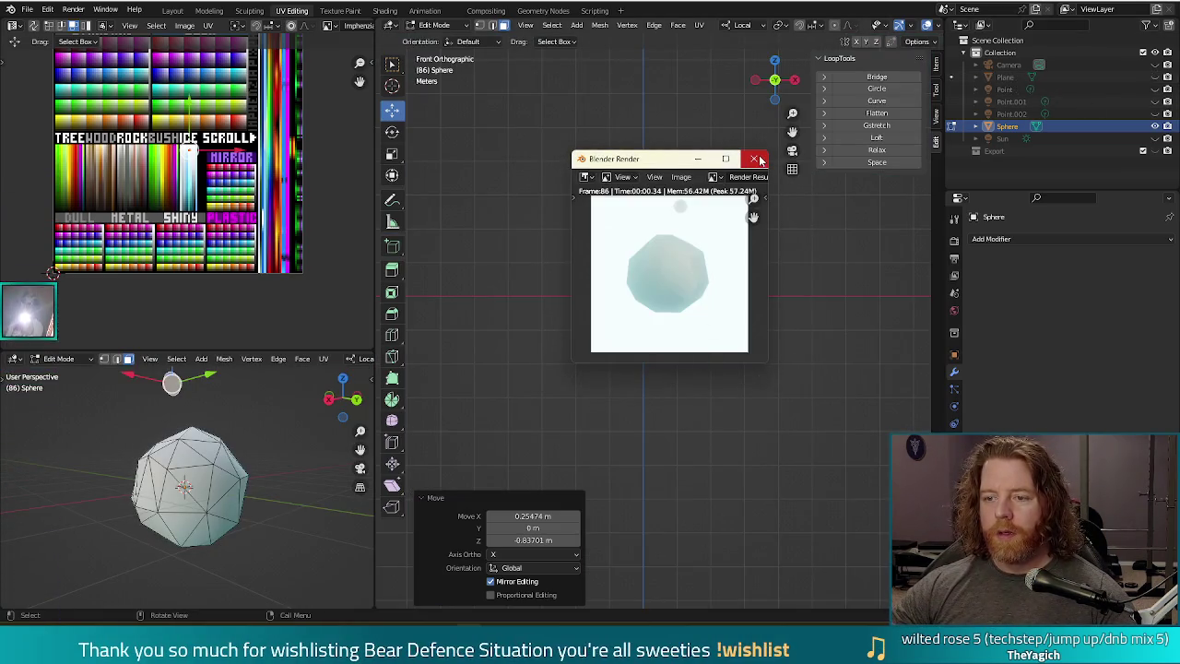
left_click(760, 160)
- Duplicate the disc twice, resizing the copies, the last one shrunk to 0.296
key("s")
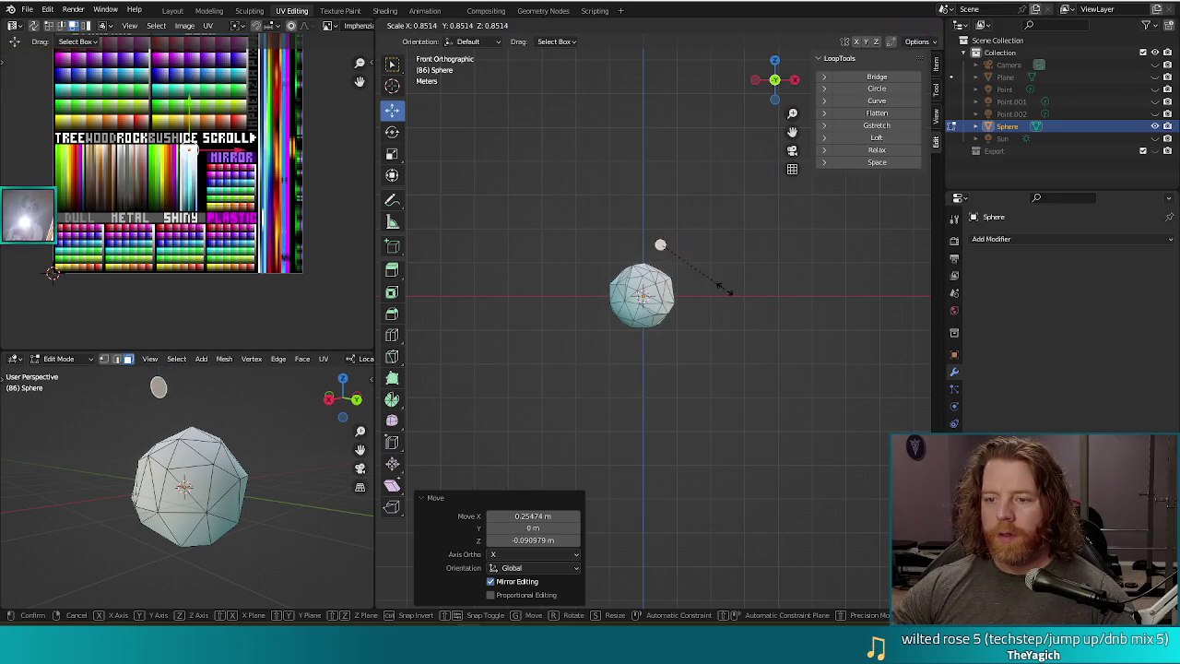
left_click(698, 271)
key("shift+d")
left_click(726, 302)
key("s")
left_click(751, 335)
key("shift+d")
left_click(742, 295)
key("s")
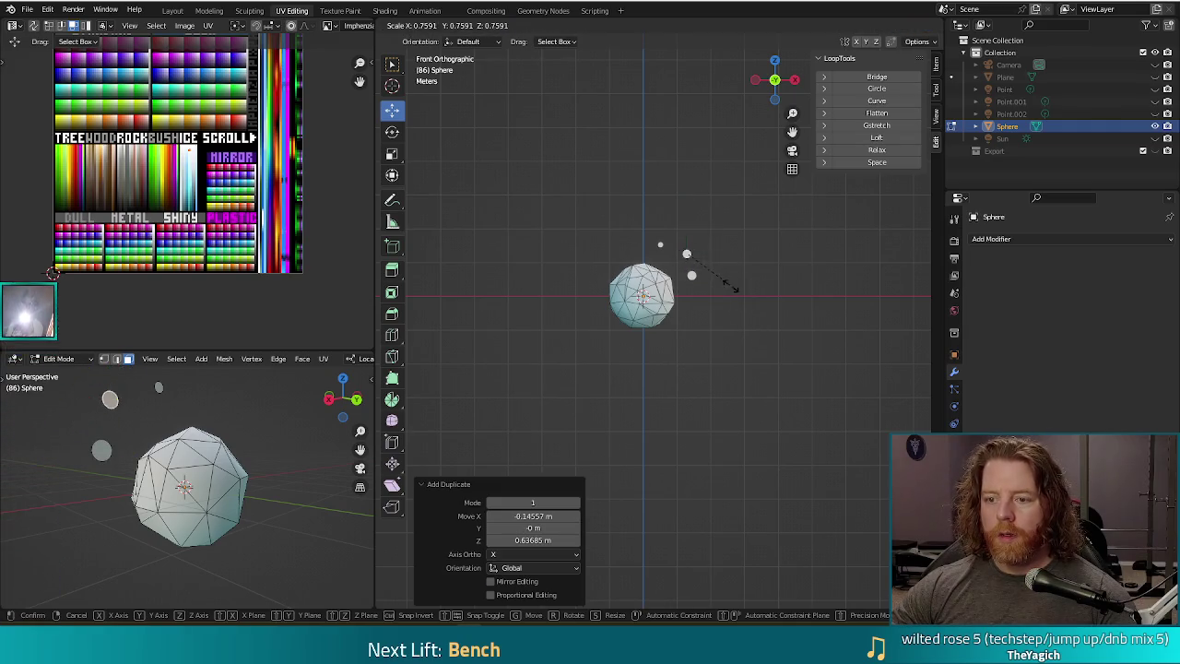
left_click(696, 266)
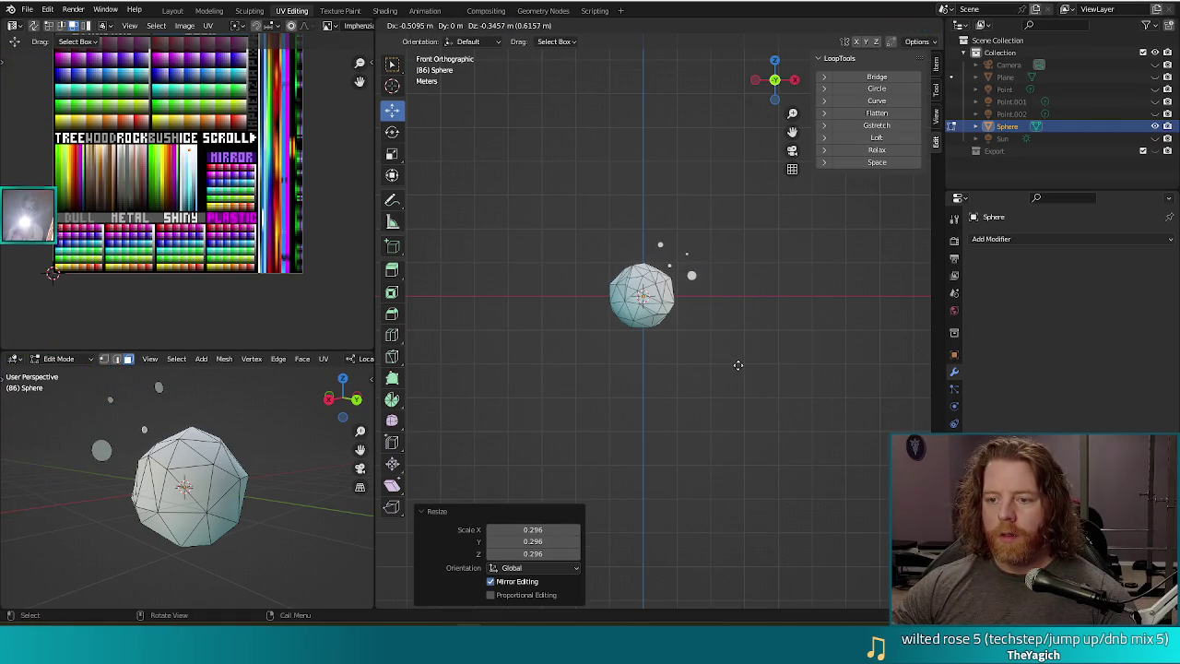
left_click(737, 365)
- Add two more disc copies up-left and down-right of the snowball and test-render
key("shift+d")
left_click(709, 353)
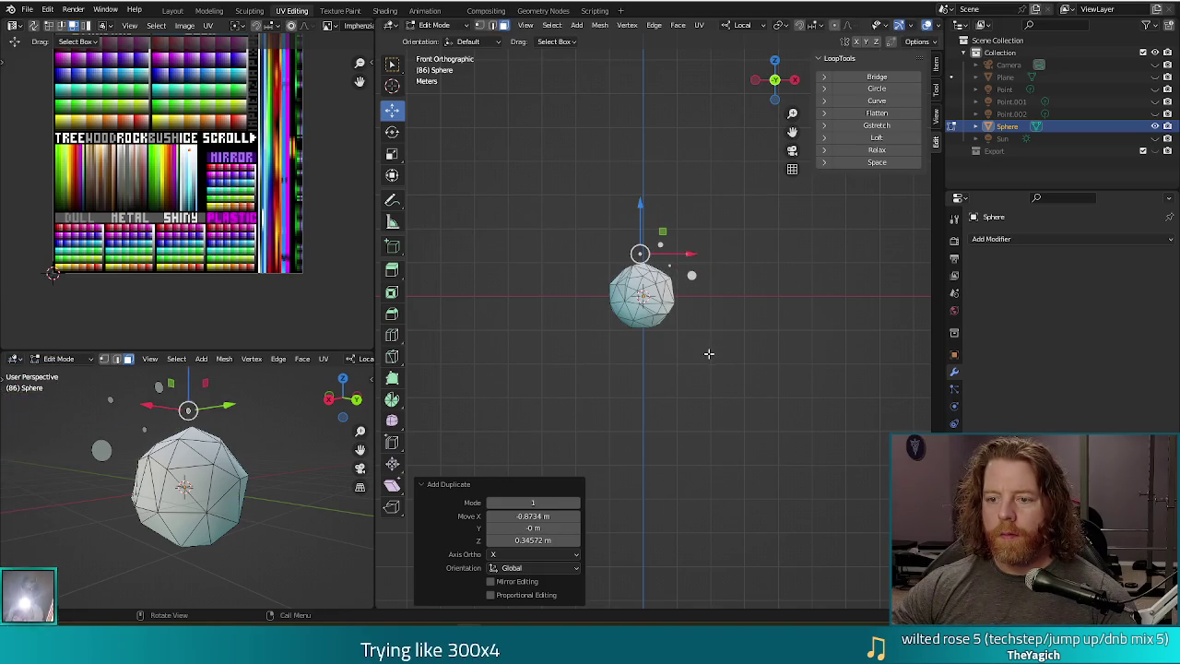
key("shift+d")
left_click(756, 400)
key("F12")
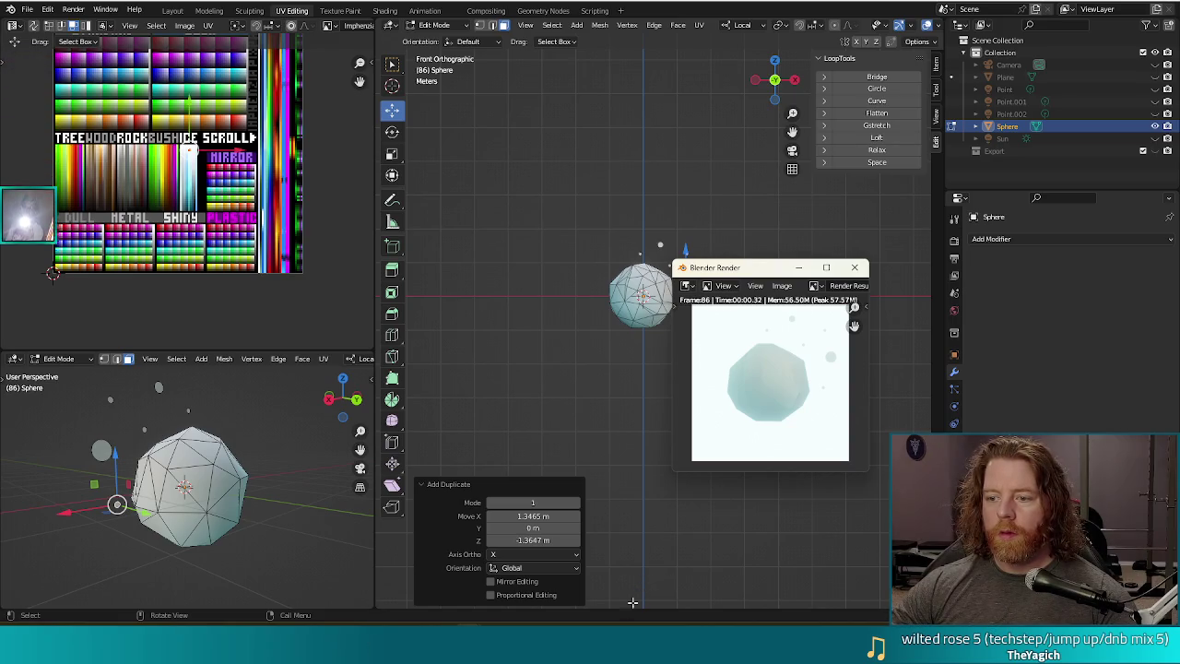
left_click(862, 274)
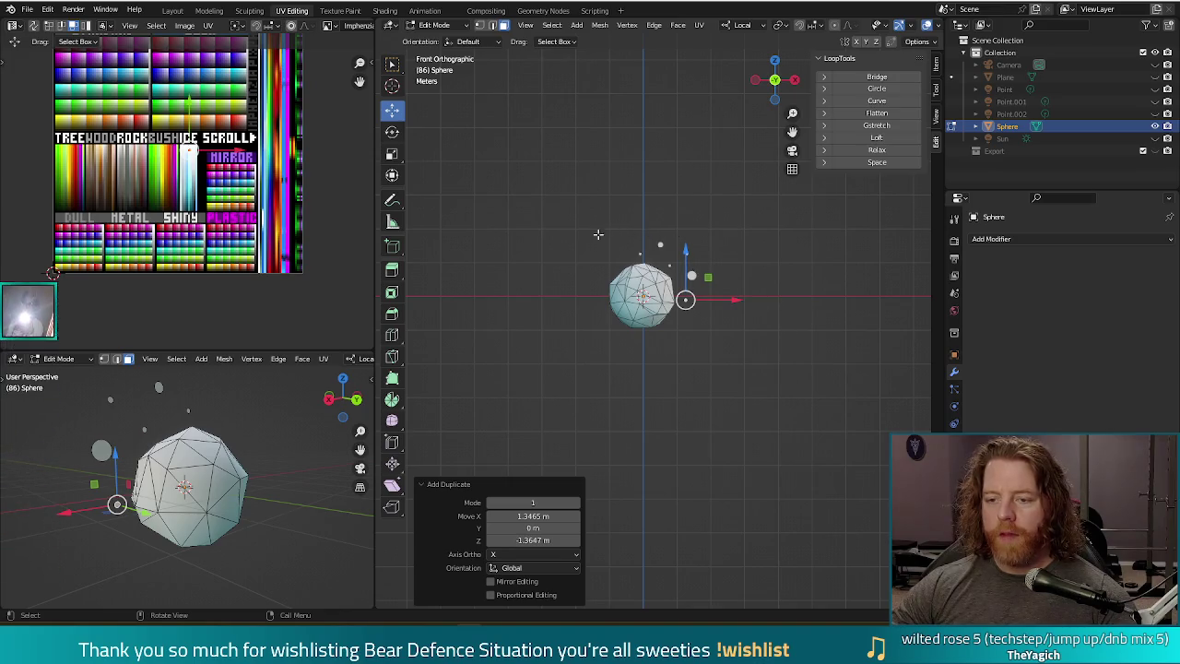
- Spread the selected discs apart, then move one up-right above the snowball and enlarge it
key("s")
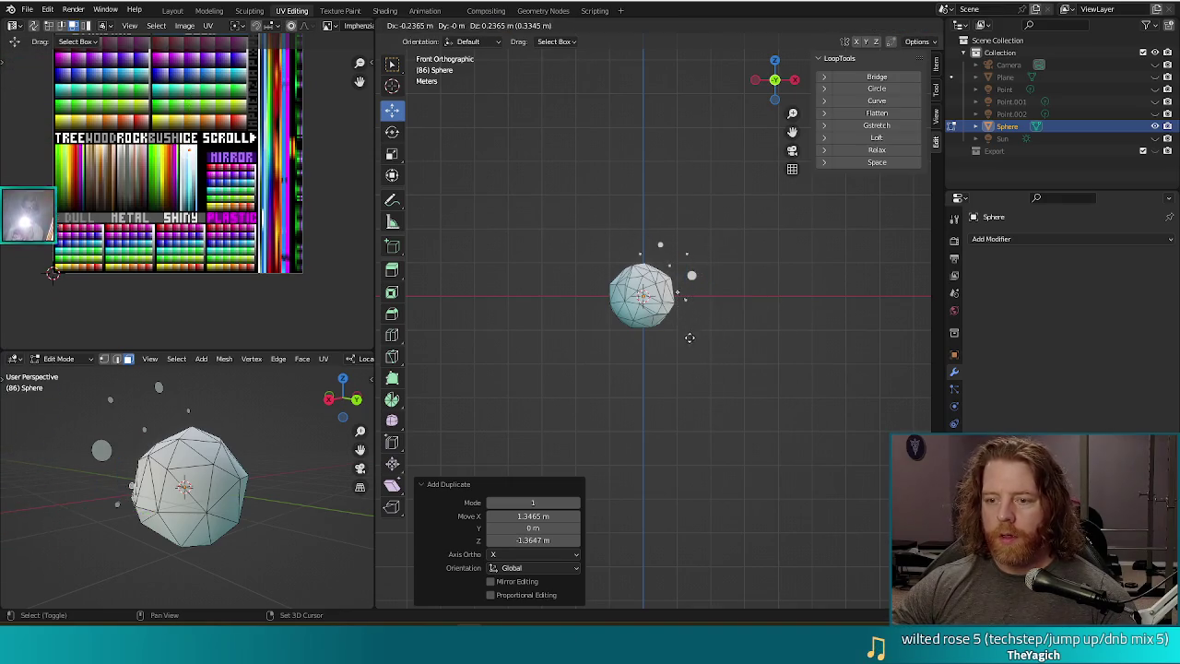
left_click(671, 343)
key("s")
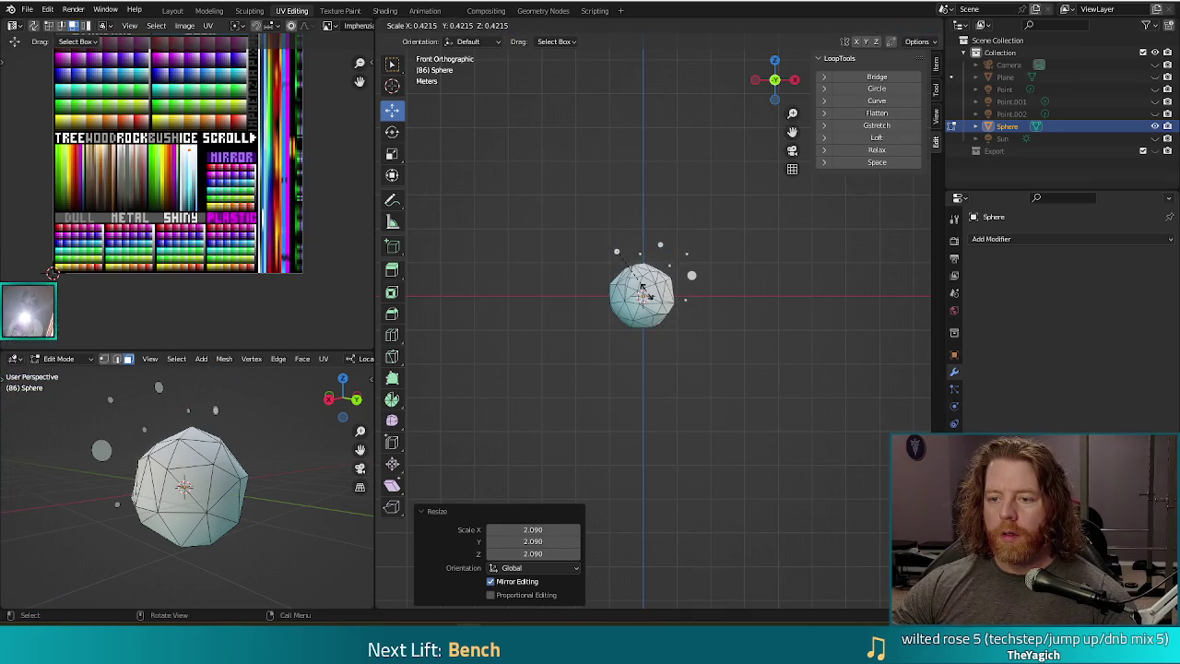
left_click(624, 268)
left_click_drag(614, 250, 635, 242)
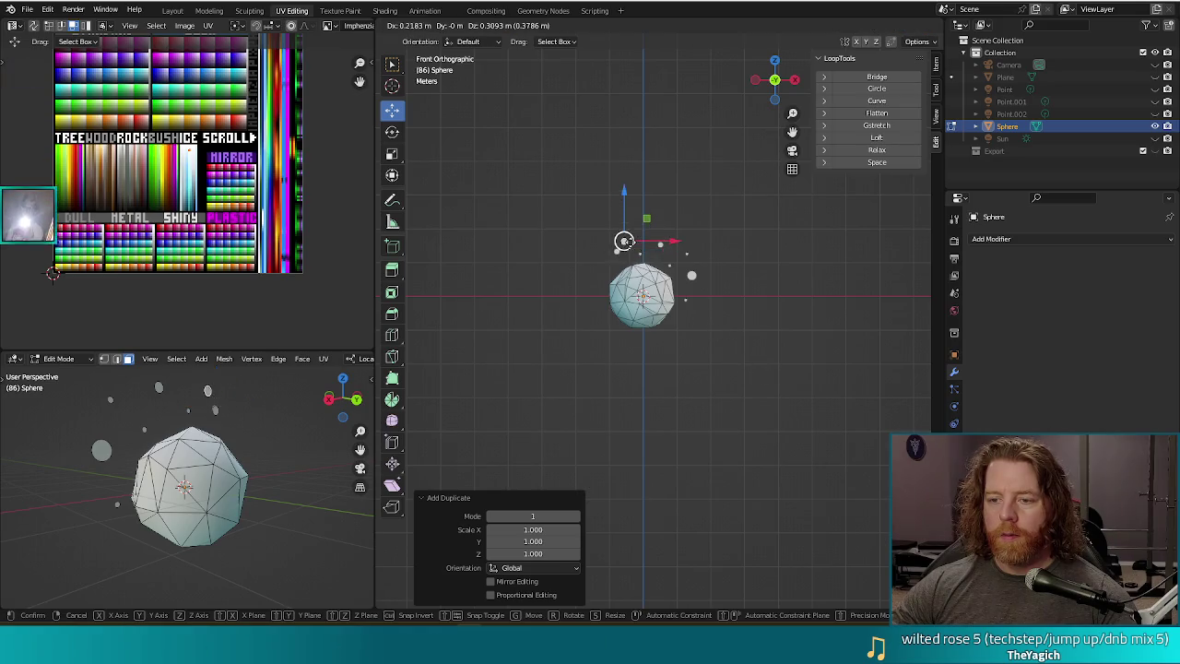
key("s")
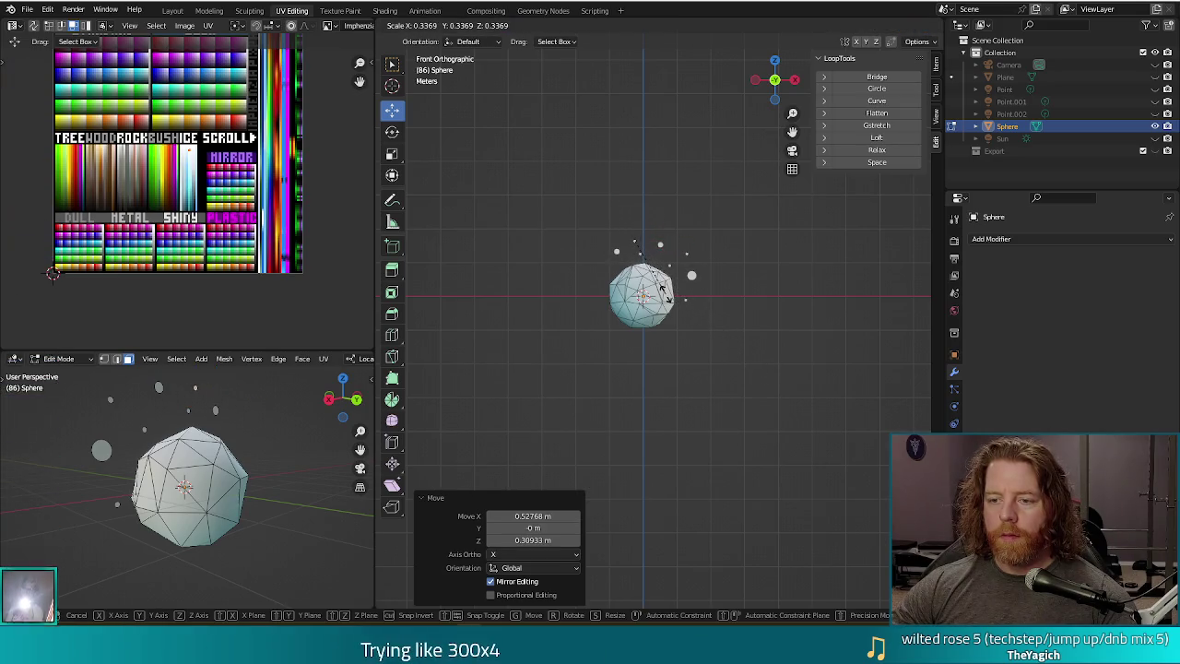
left_click(824, 421)
- Add a 0.256-scale disc copy around the snowball plus an enlarged dot, then render the icon
key("shift+d")
left_click(803, 452)
key("s")
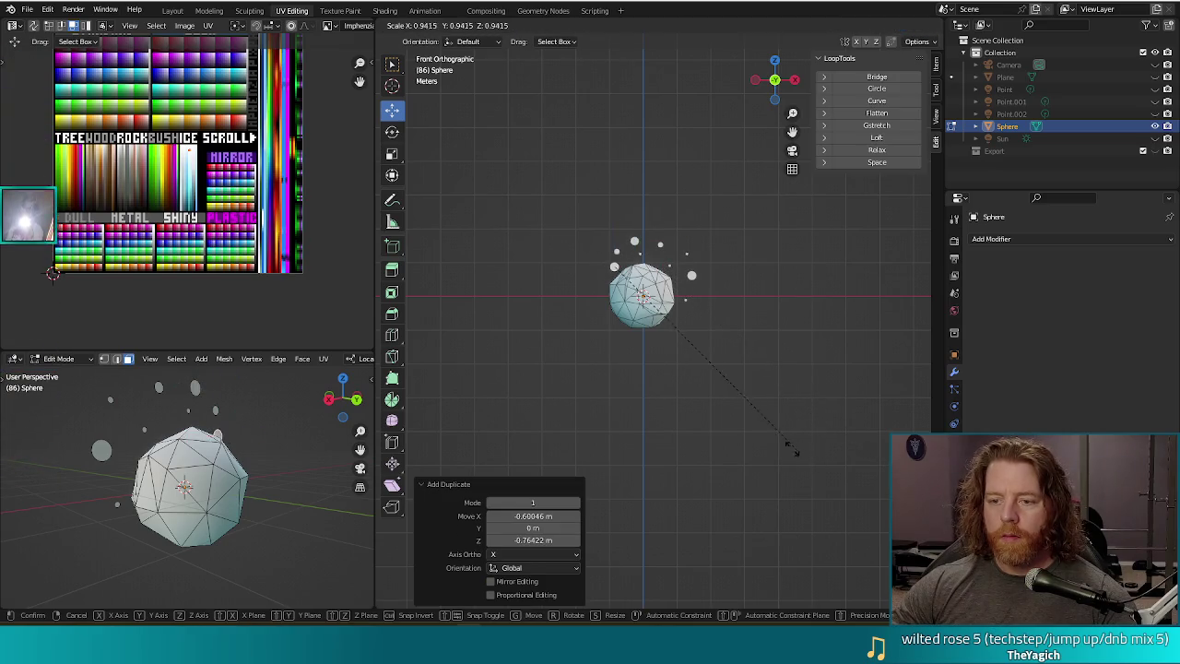
left_click(656, 324)
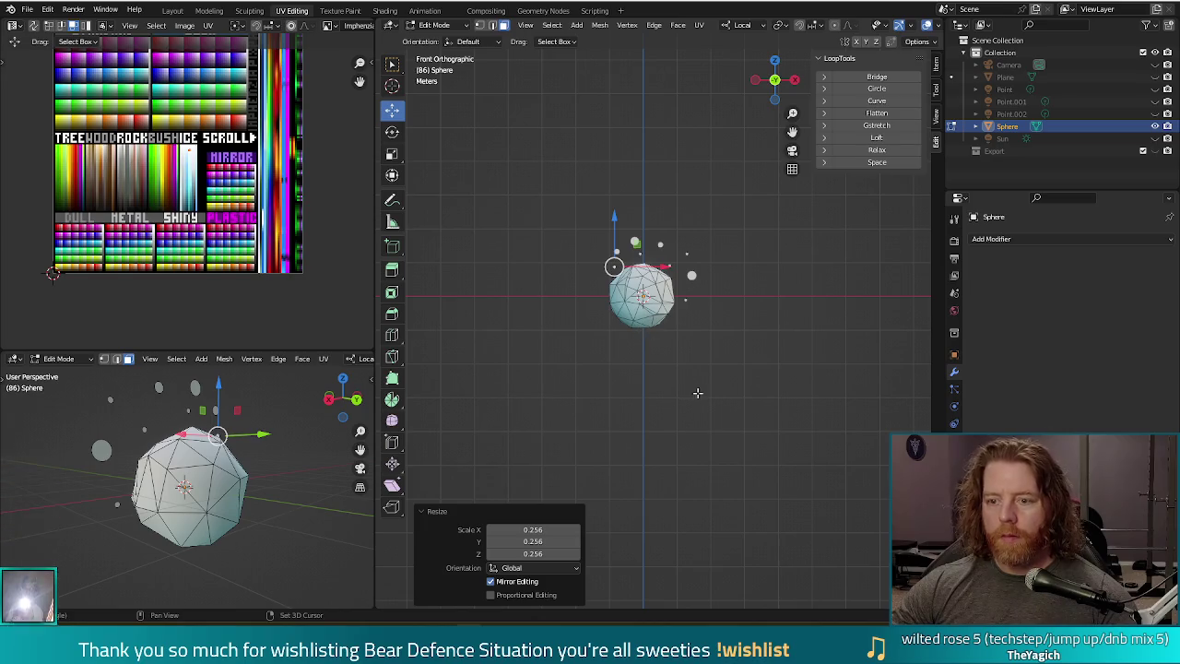
key("g")
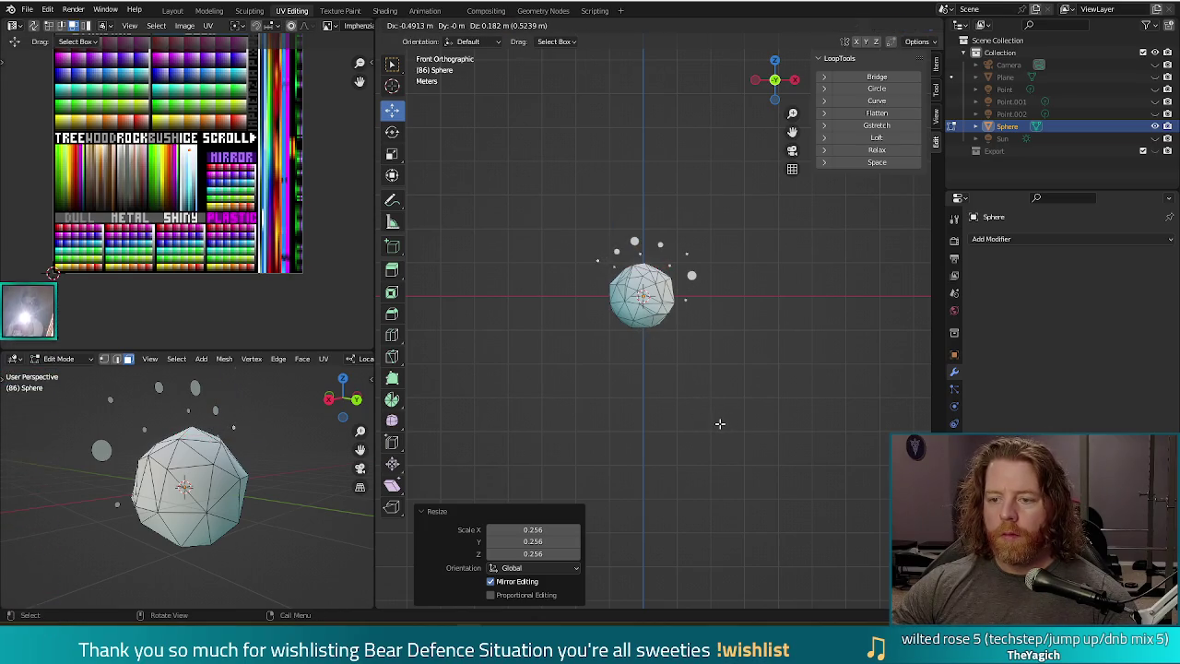
left_click(720, 423)
key("shift+d")
left_click(698, 475)
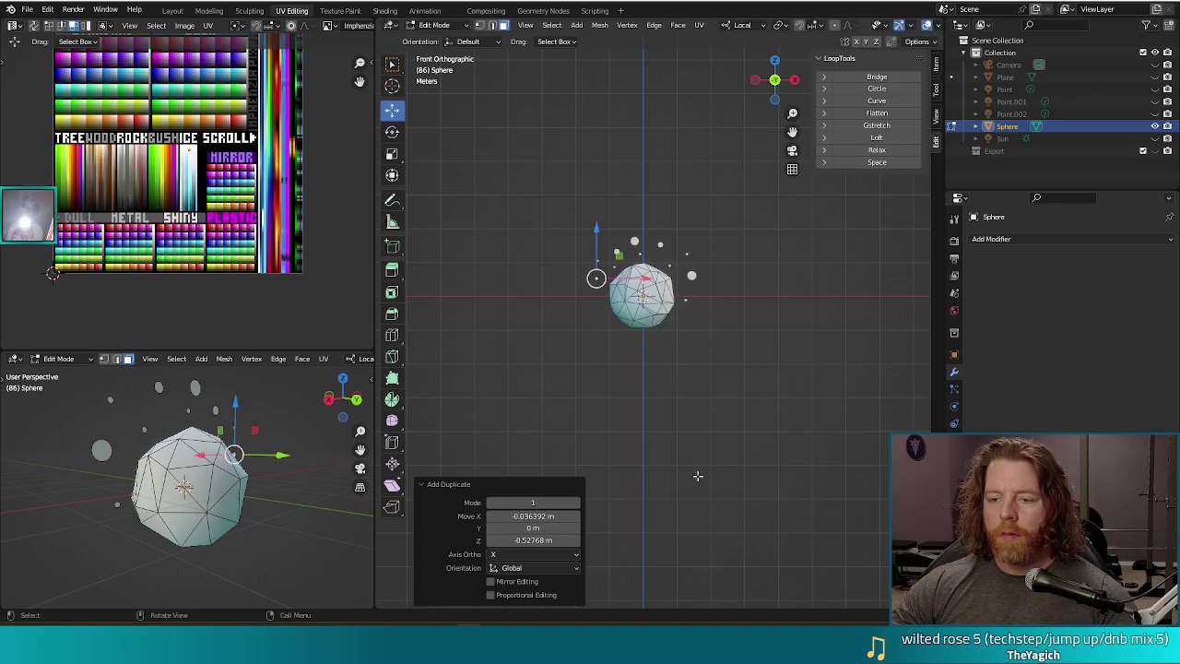
key("s")
key("Return")
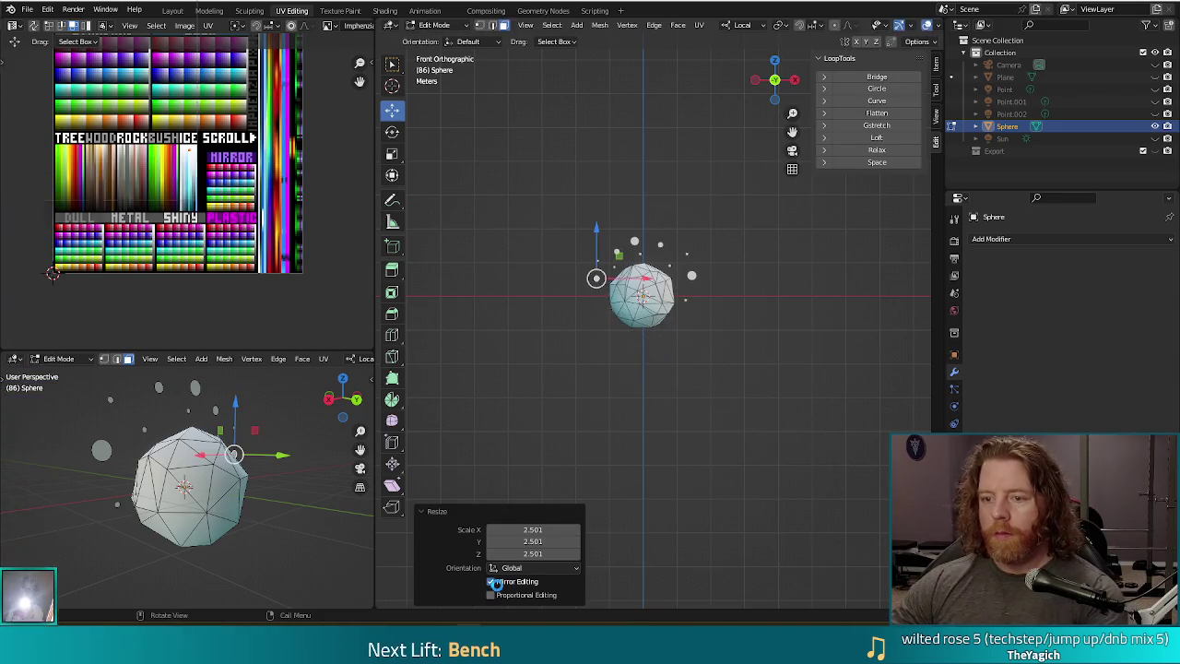
key("F12")
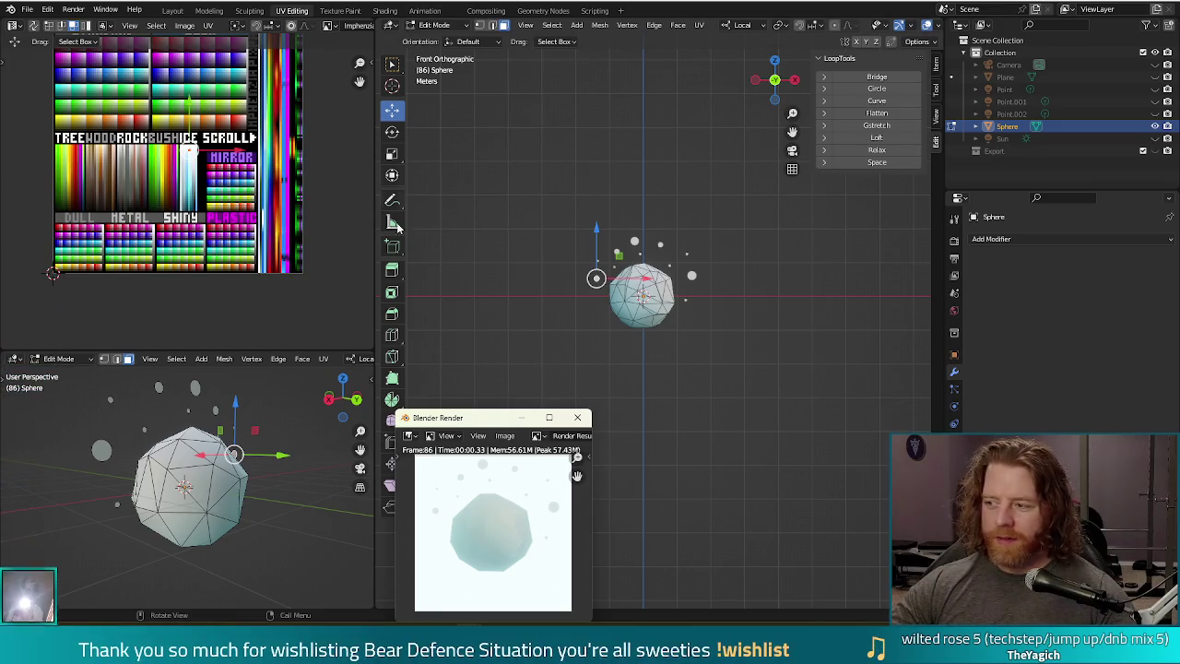
- Save the Blender project and render the scene again
left_click(577, 417)
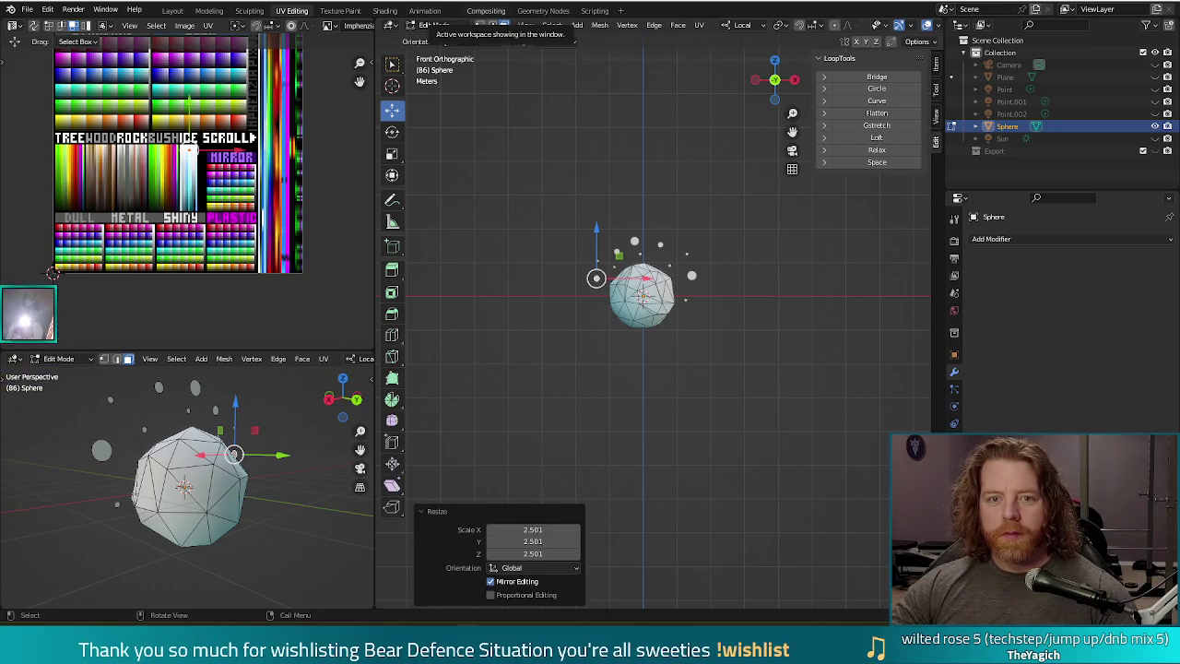
key("ctrl+s")
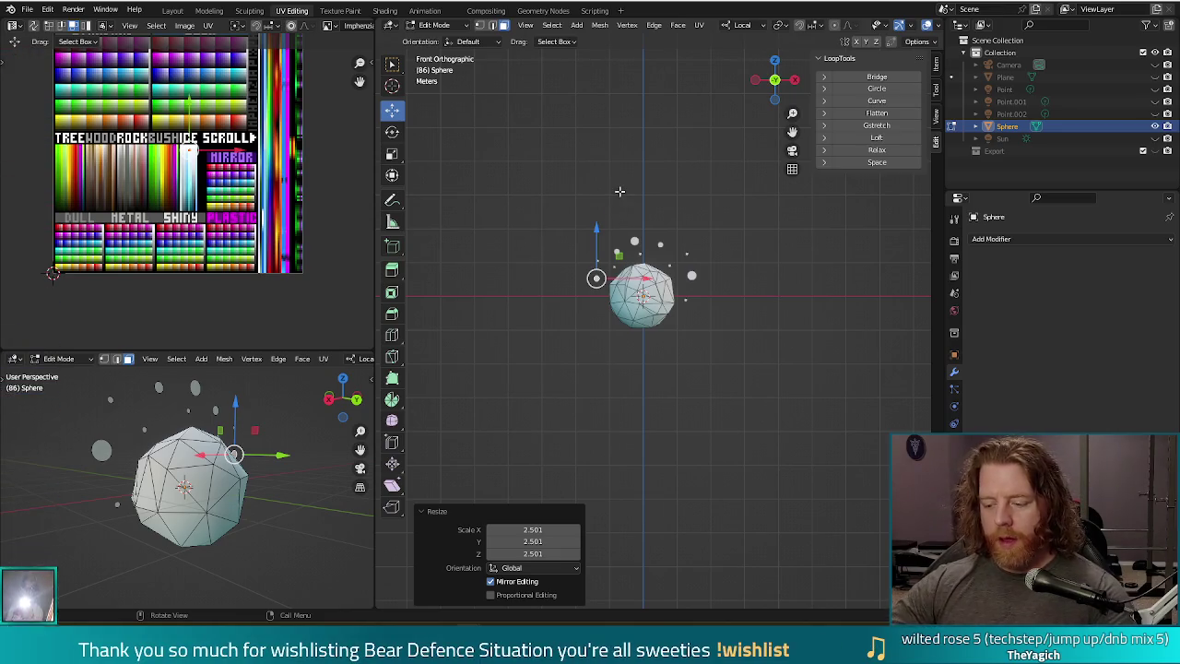
key("F12")
- Save the render as snowball.png in the game's scenes/wishes/icons folder
left_click(505, 435)
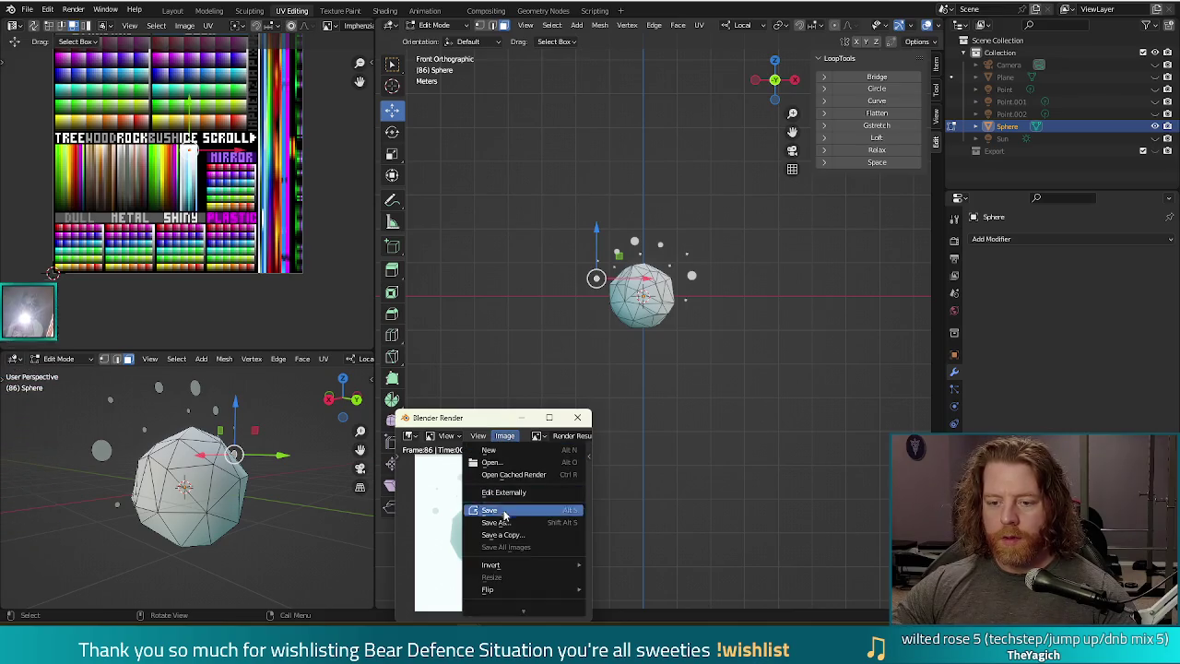
left_click(498, 522)
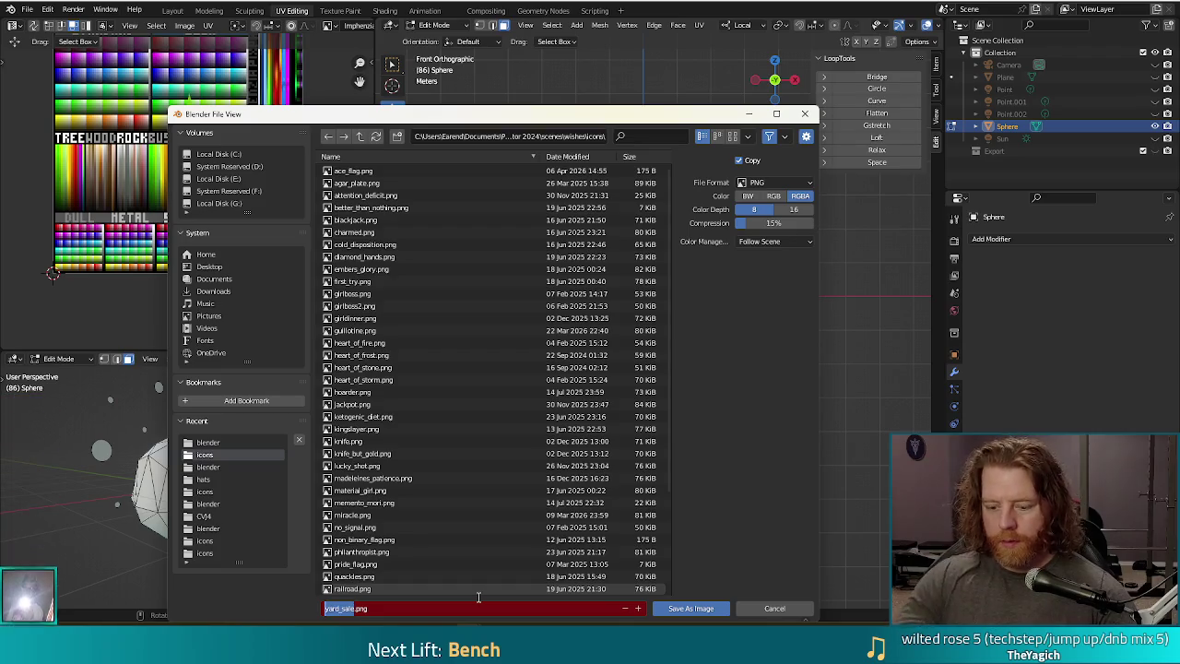
key("Return")
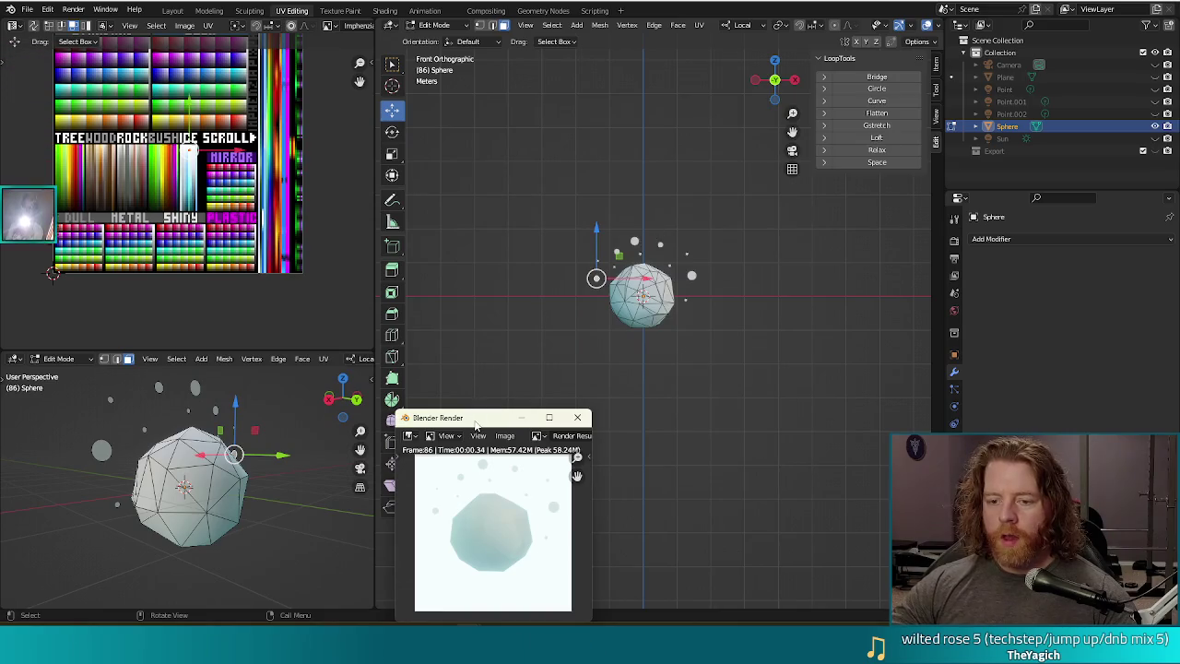
left_click_drag(477, 420, 513, 263)
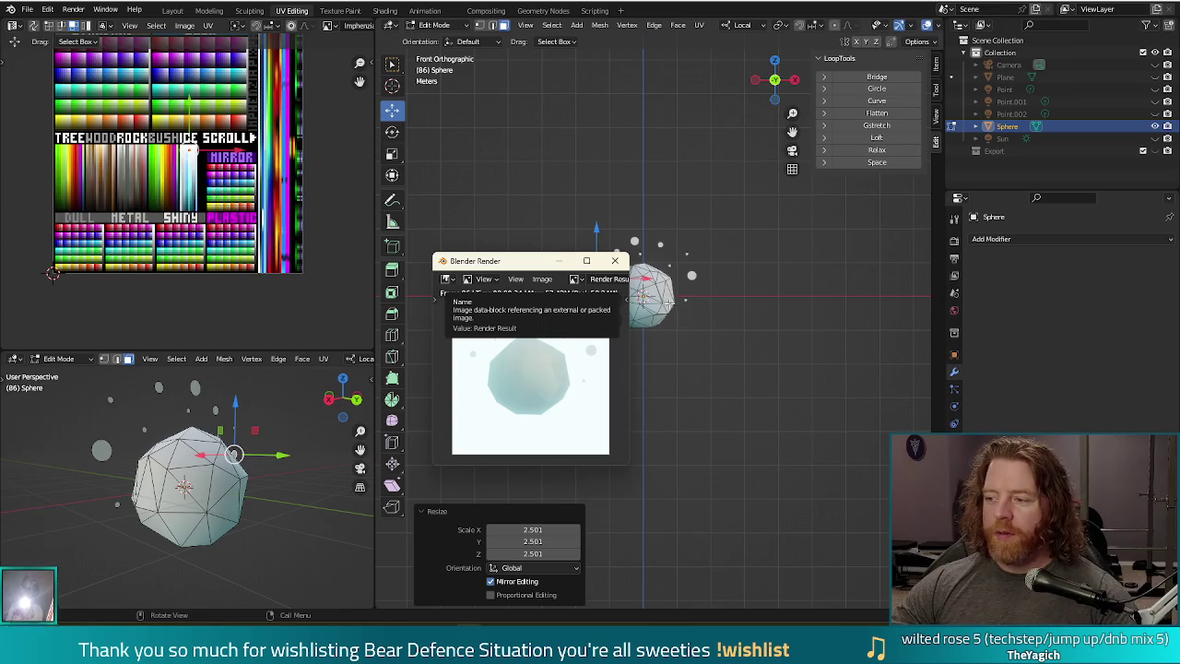
key("alt+Tab")
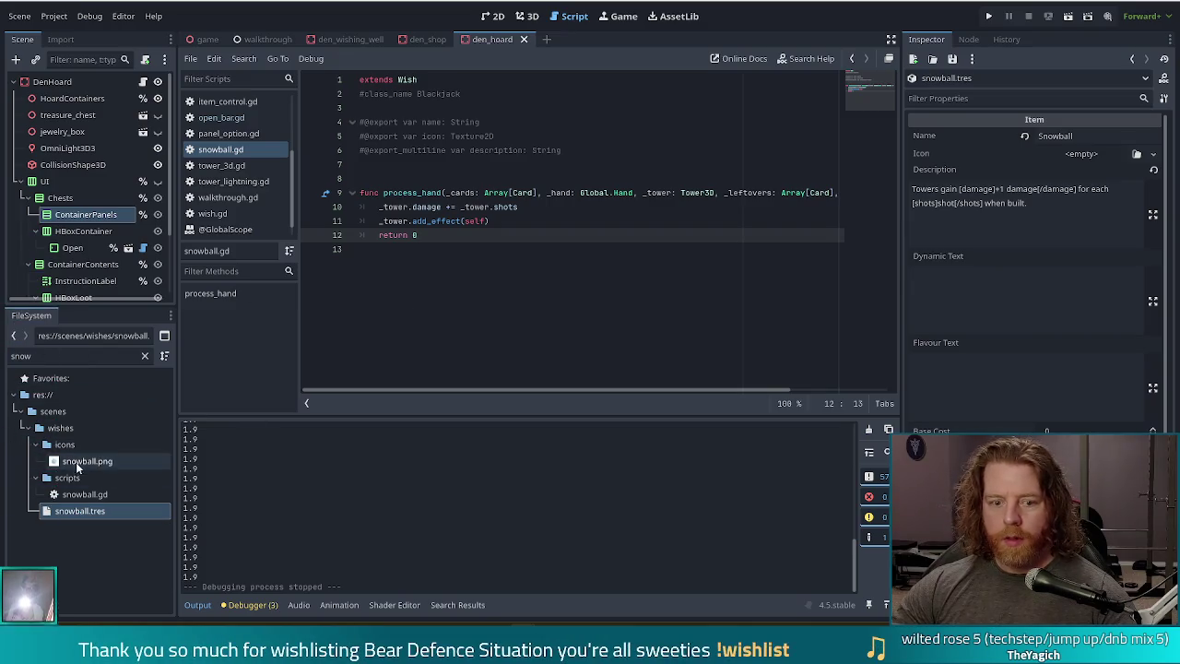
- Set snowball.png as the Icon of the snowball.tres wish resource and run the project
left_click(84, 461)
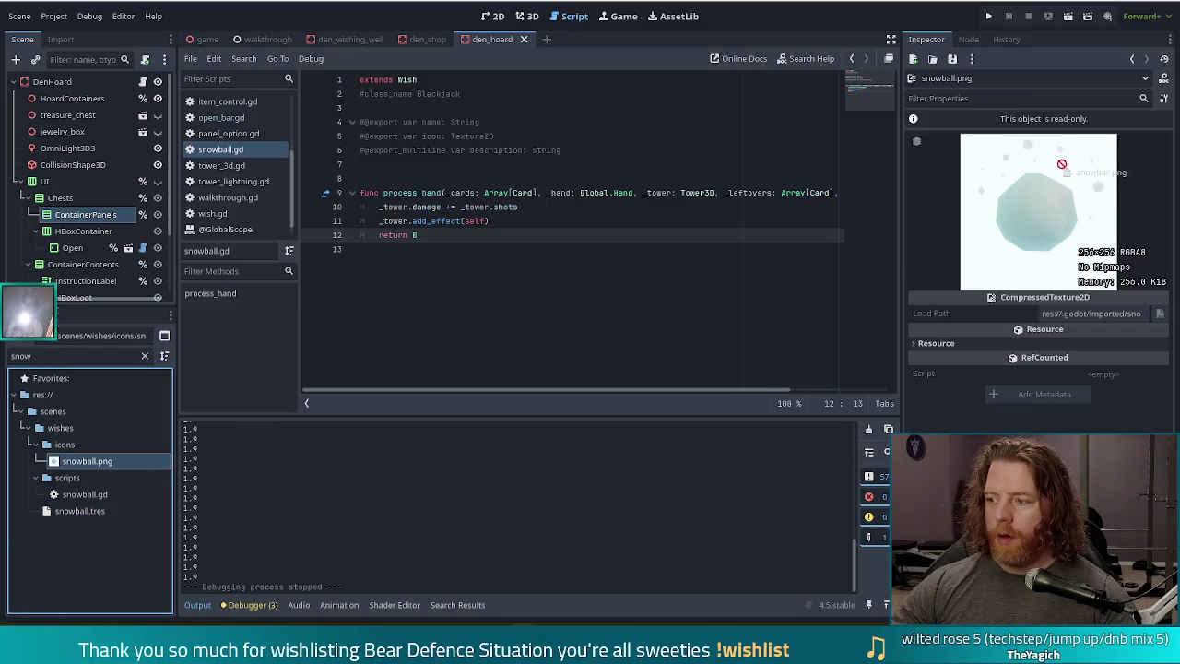
left_click(72, 511)
left_click_drag(87, 460, 1086, 164)
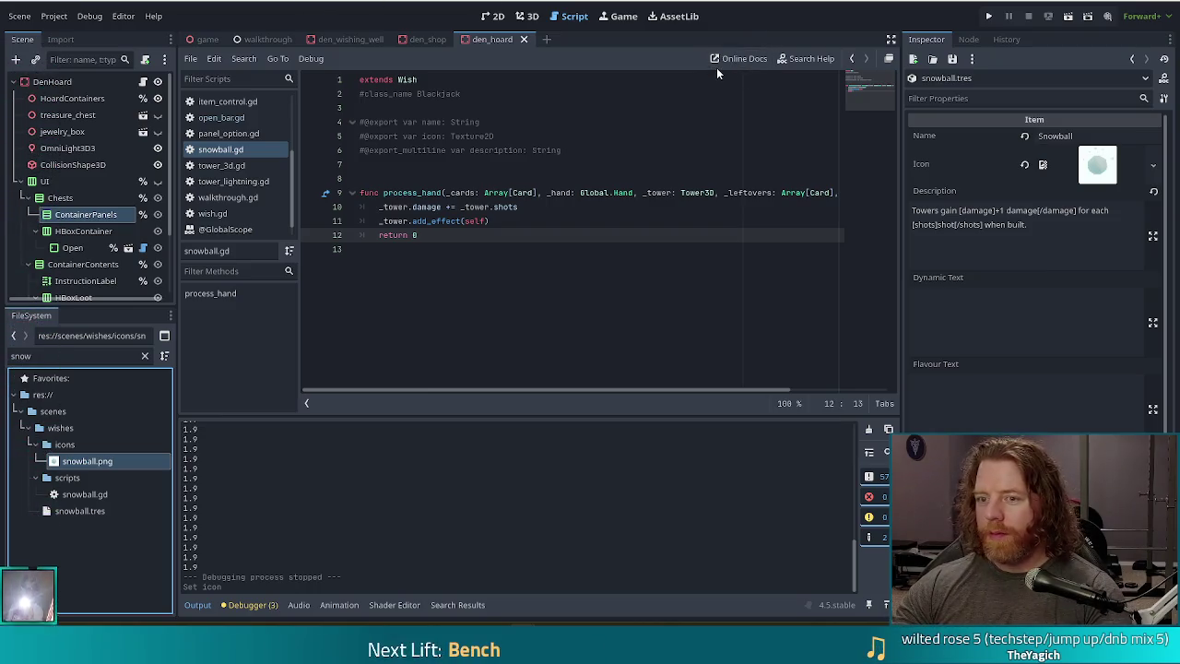
left_click(990, 16)
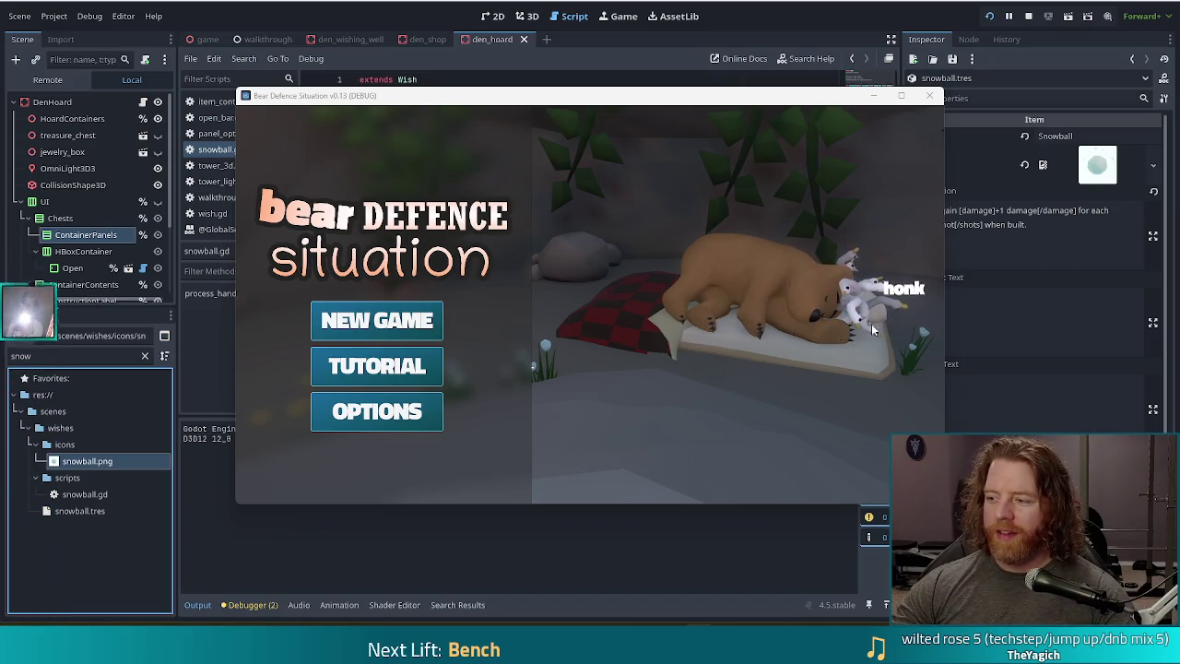
- Start a new game and add the snowball wish with the console command 'add_wish snowball'
left_click(377, 321)
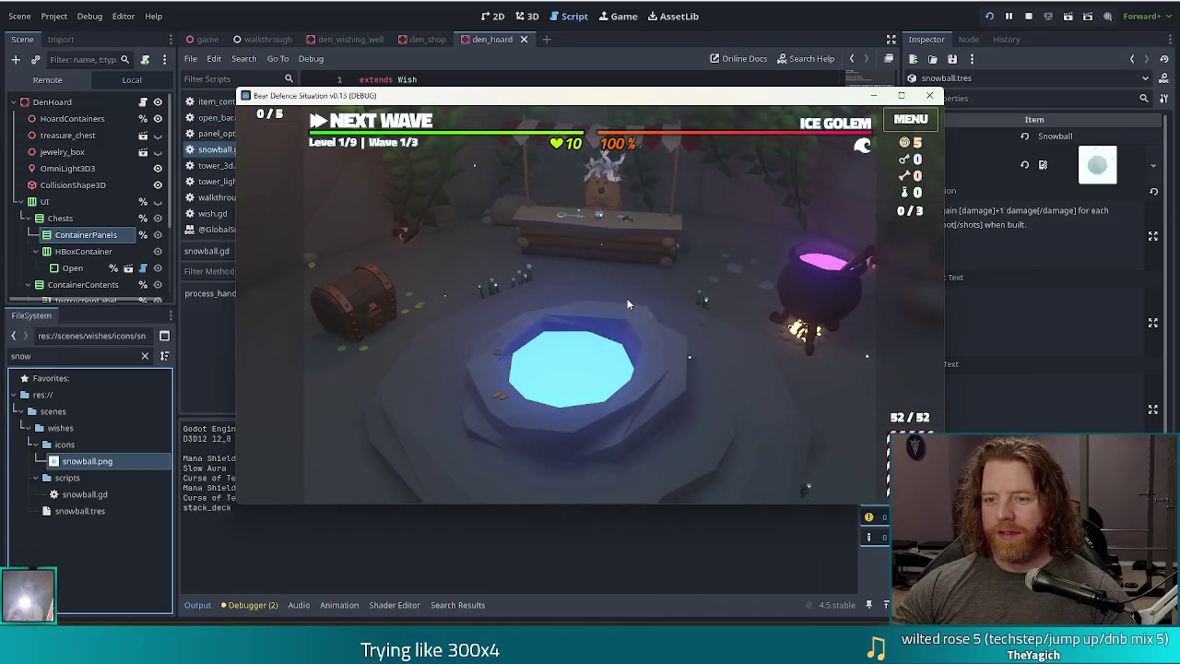
key("grave")
type("add_wish snowball")
key("Return")
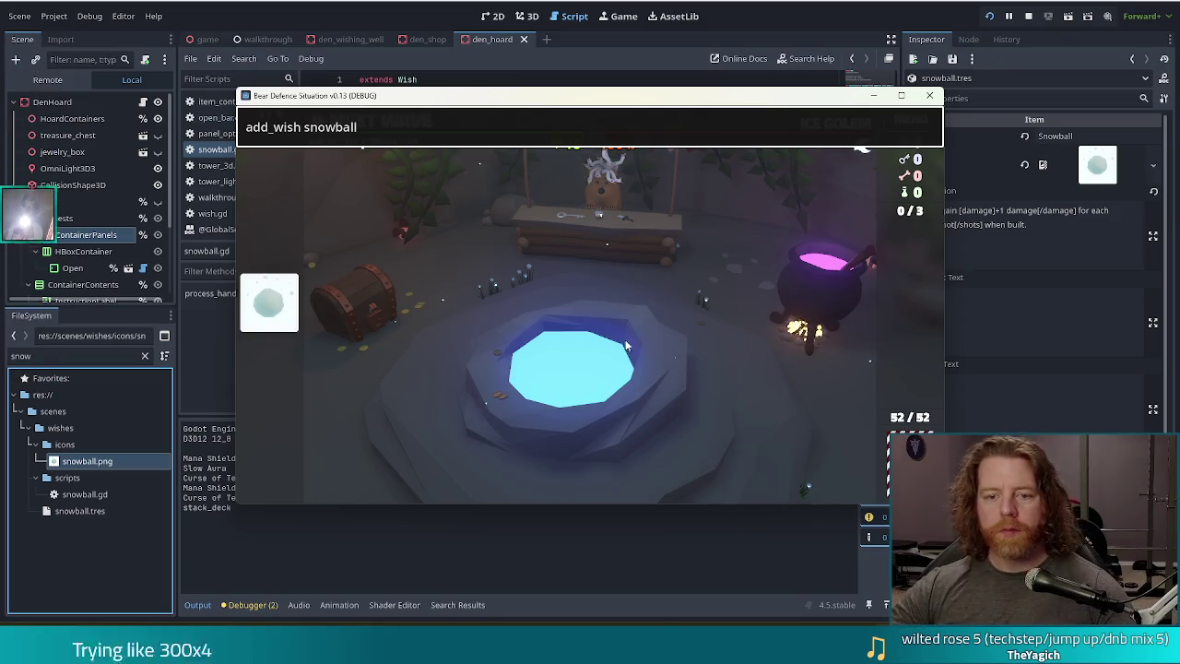
key("grave")
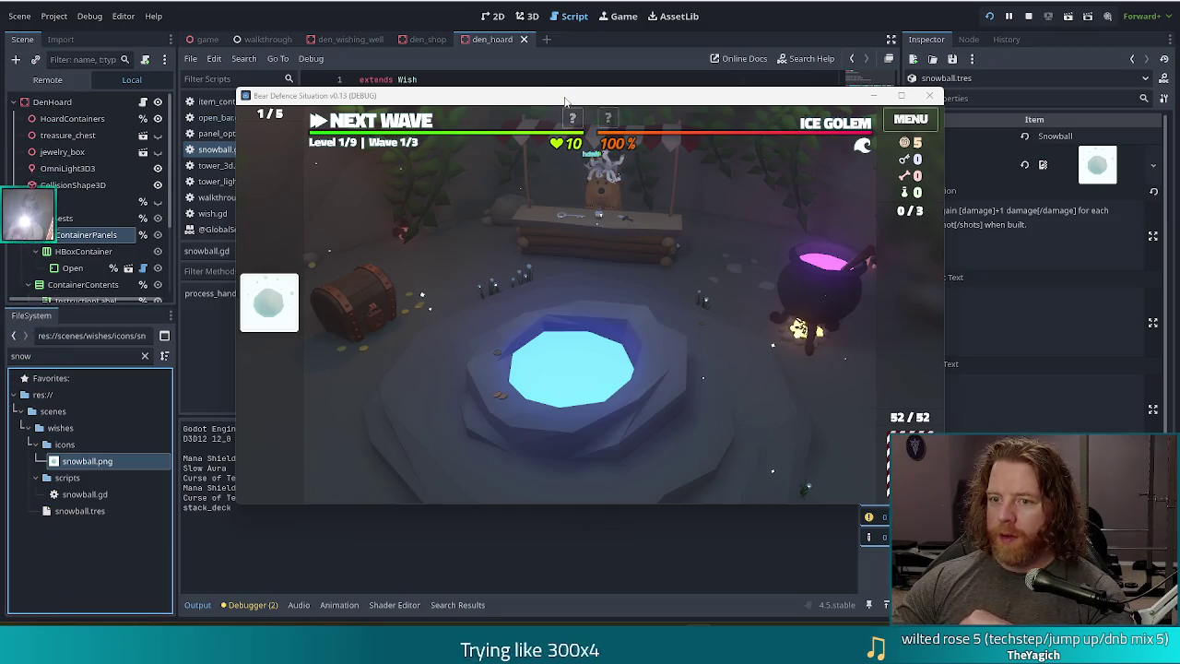
- Add the yard_sale wish with the console command 'add_wish yard_sale'
key("quoteleft")
key("Up")
key("BackSpace")
key("BackSpace")
key("BackSpace")
key("BackSpace")
key("BackSpace")
key("BackSpace")
key("BackSpace")
type("yard_sale")
key("Return")
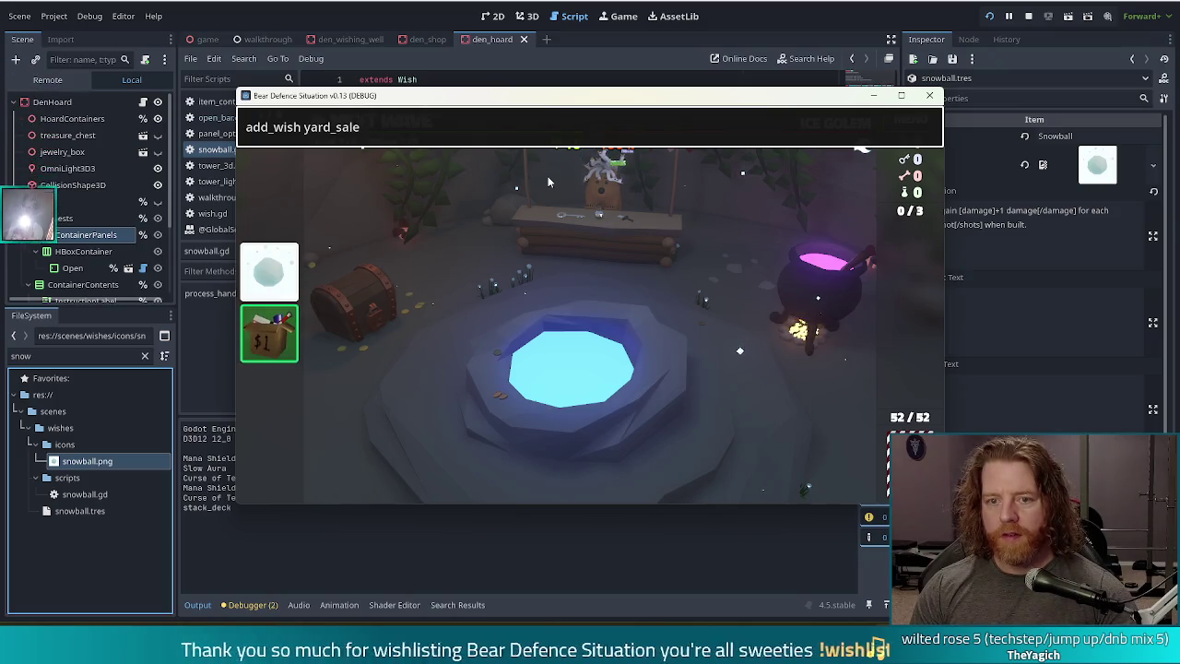
- Add the girlboss wish with 'add_wish girlboss', close the console, and switch to the Twitch browser
left_click_drag(365, 127, 305, 128)
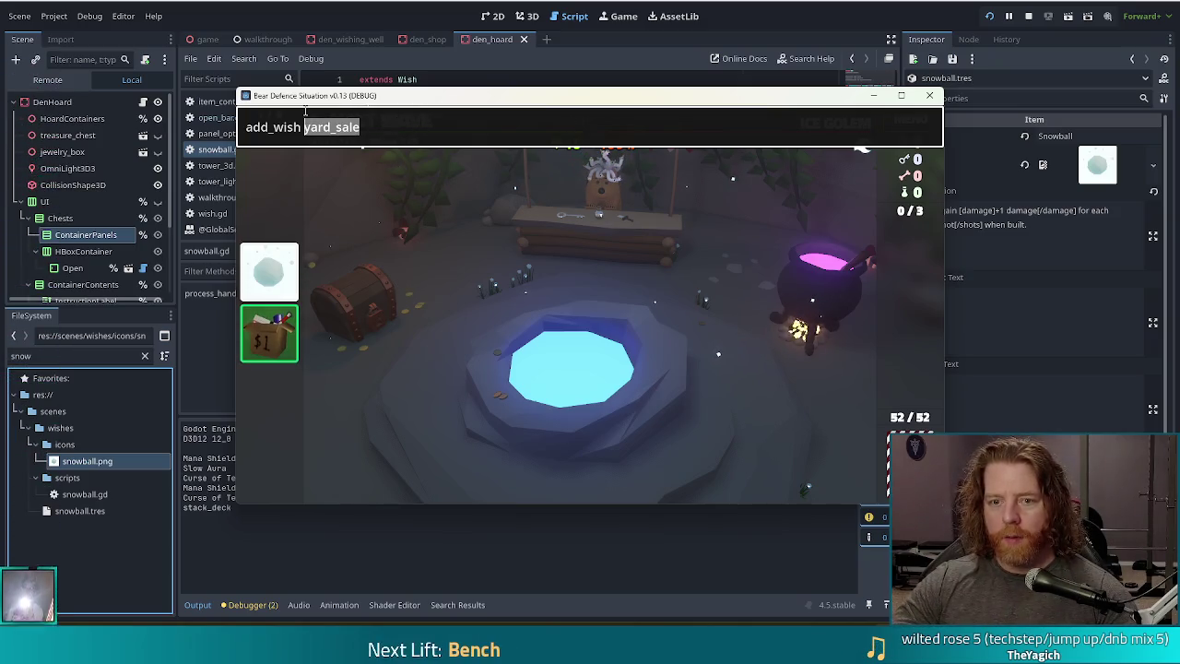
type("girlboss")
key("Return")
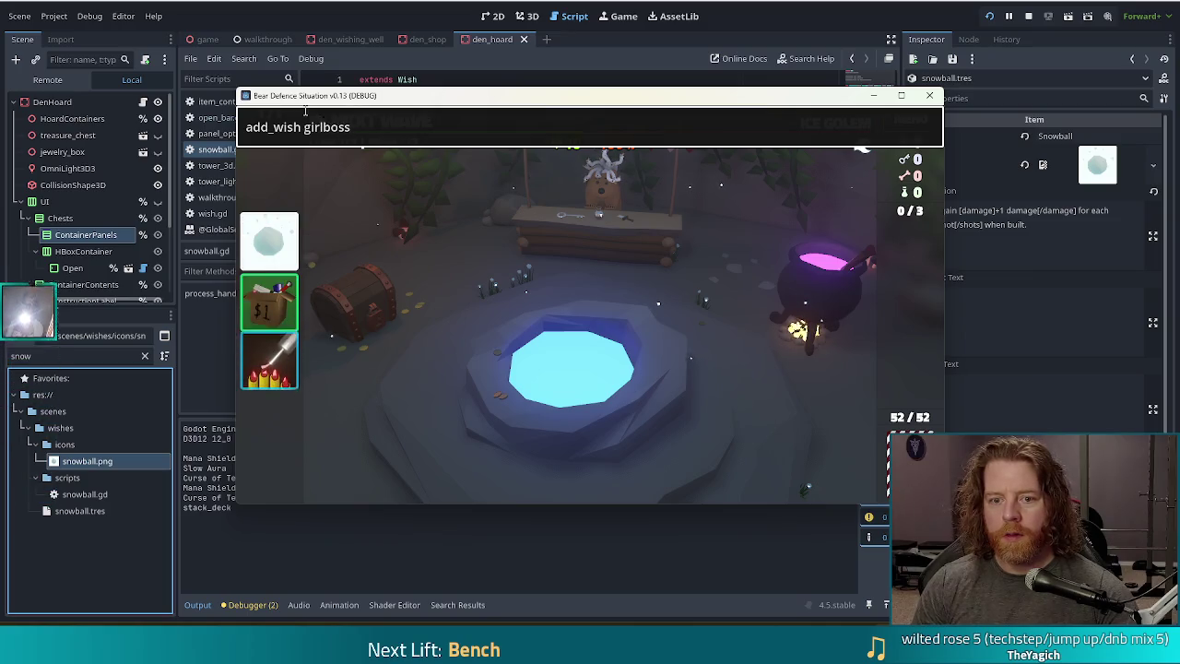
key("Escape")
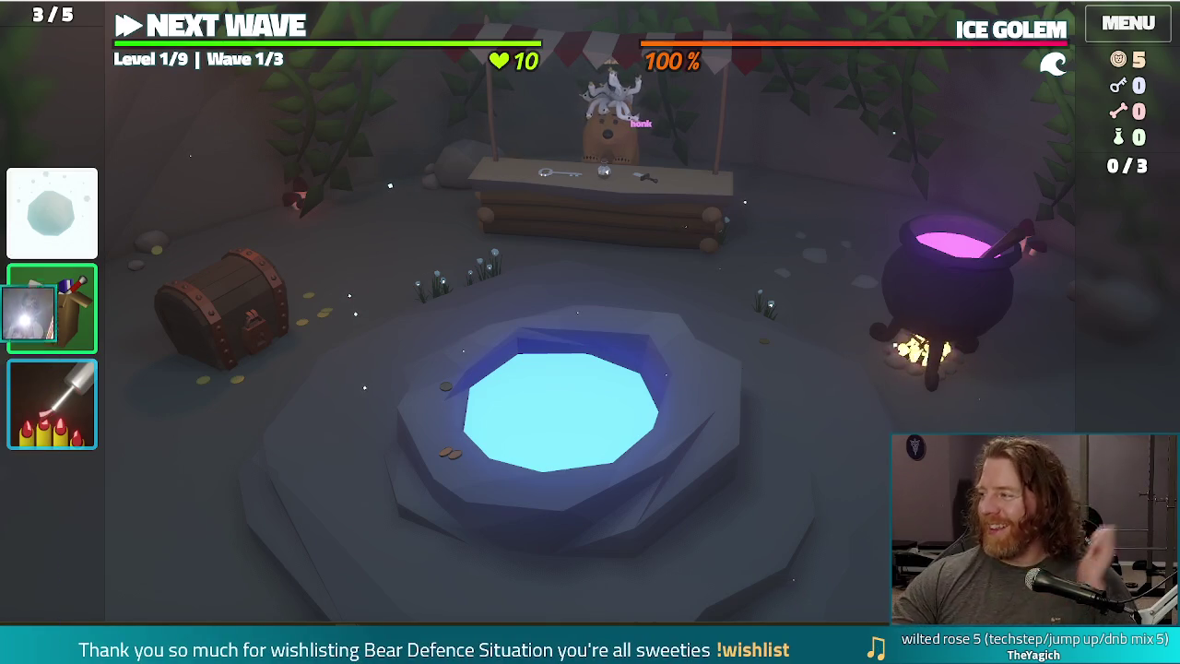
key("alt+Tab")
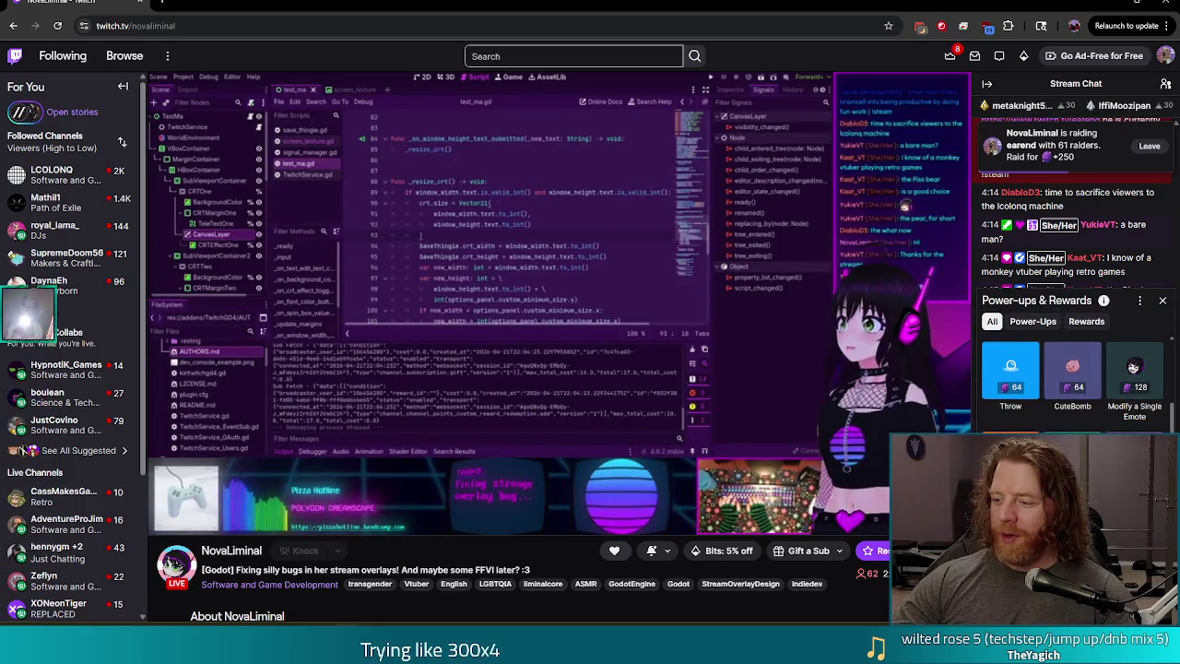
- Redeem the channel-points reward to unlock the pat emote for 24 hours
left_click(1133, 394)
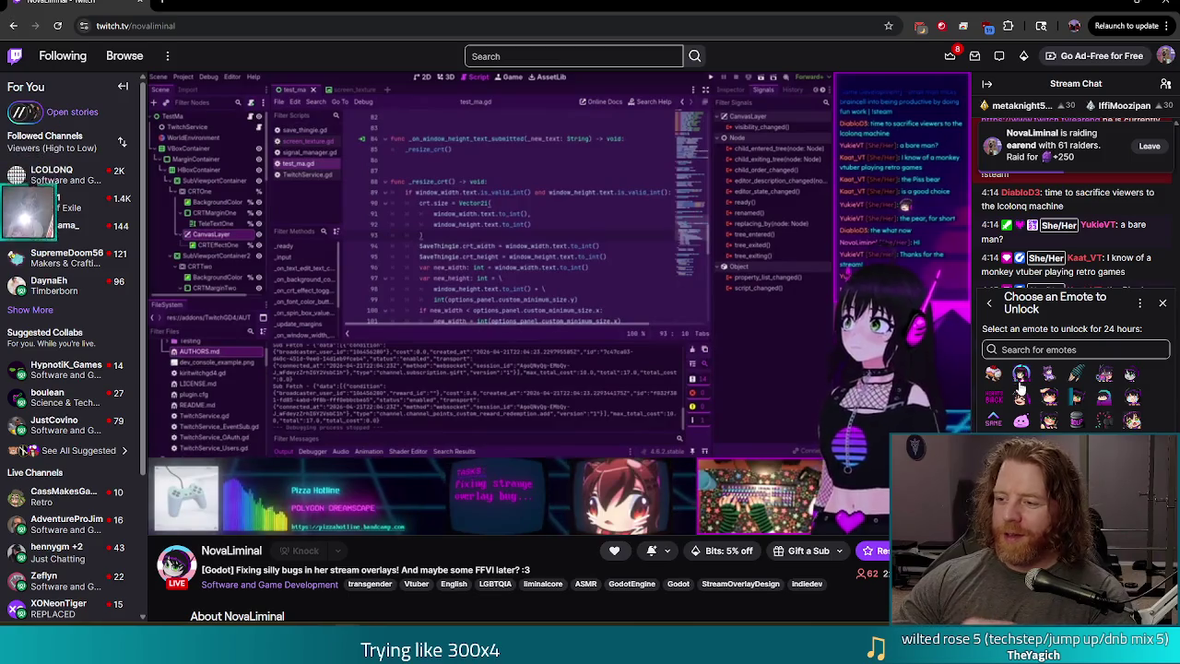
left_click(1075, 420)
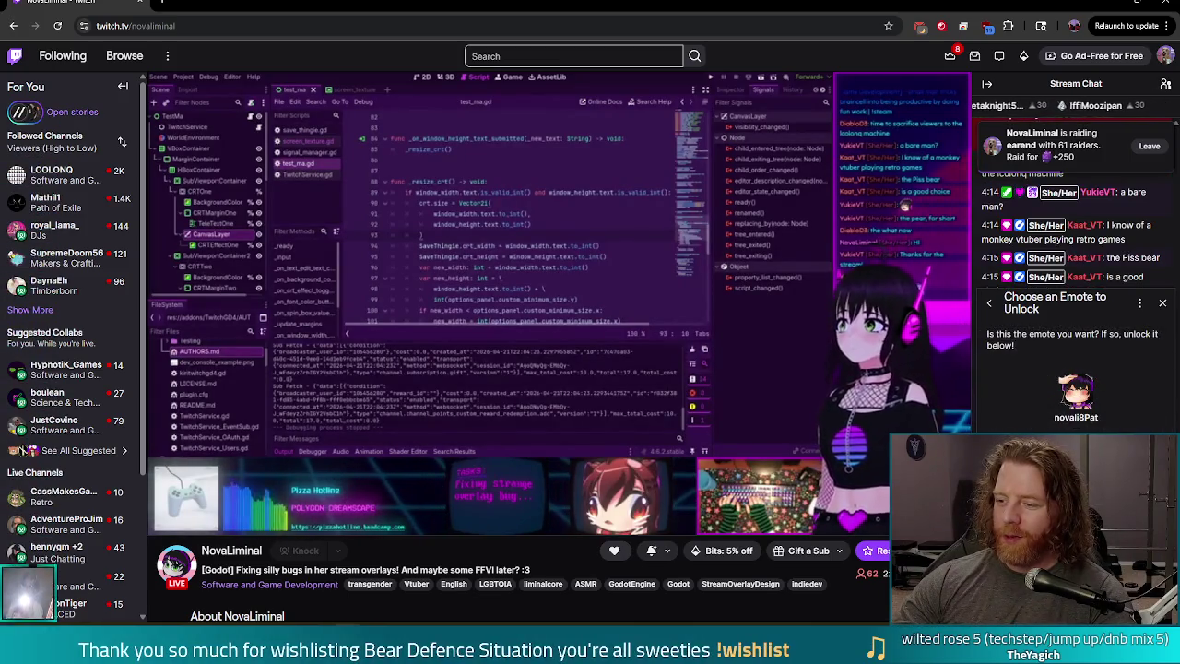
left_click(1164, 304)
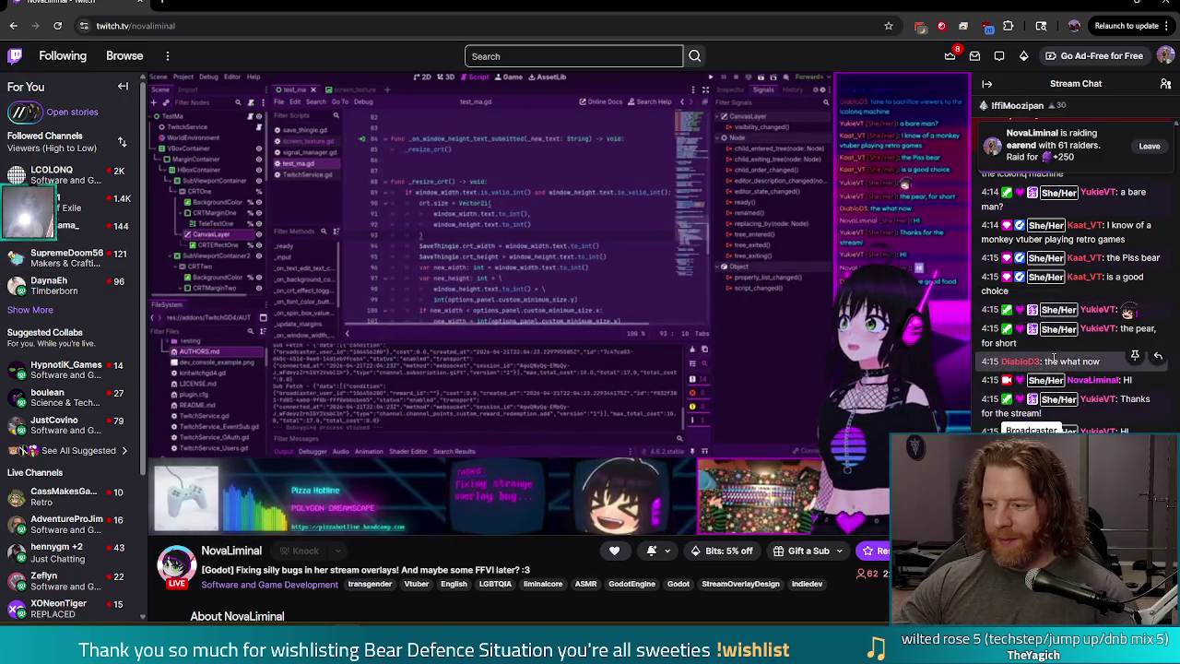
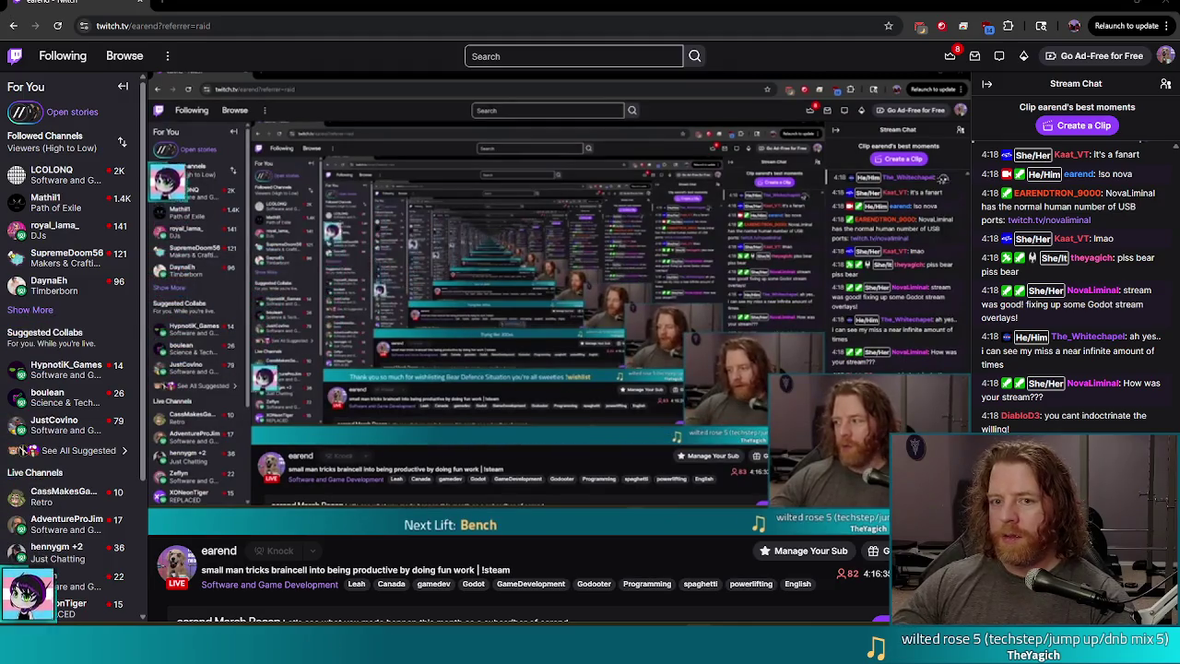
- Minimize the Twitch page to show the Bear Defence Situation game at Level 1/9, Wave 1/3
left_click(1163, 5)
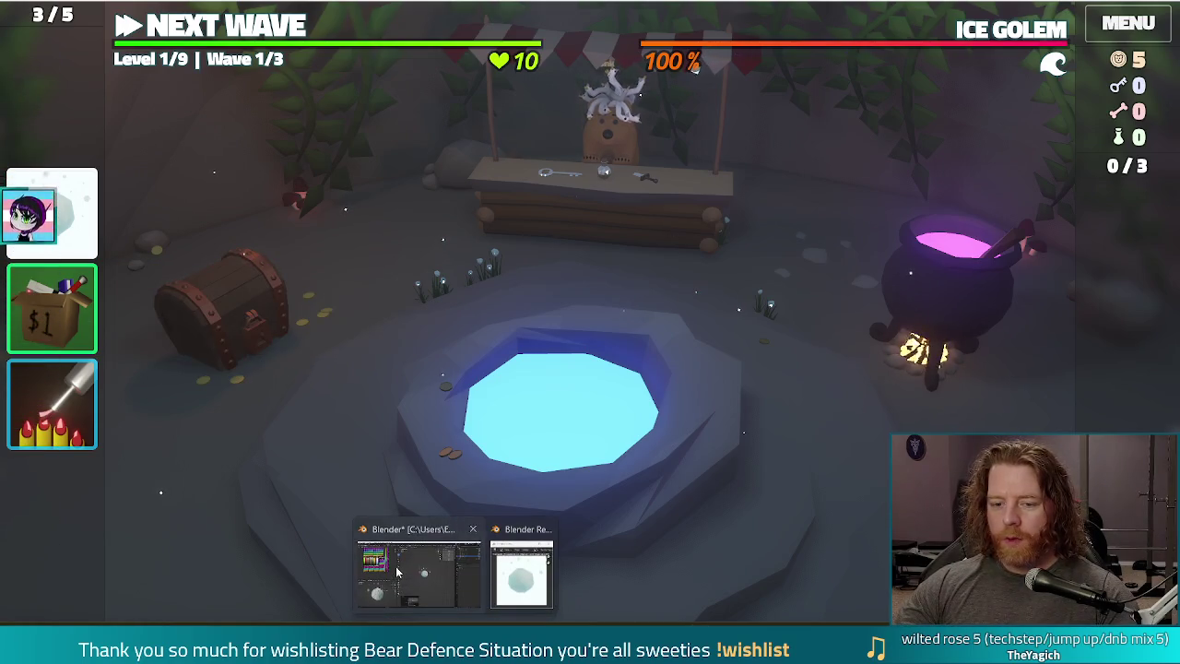
- Discard the unsaved snowball changes and load the recent cardboard box .blend file
left_click(420, 572)
left_click(28, 9)
mouse_move(56, 47)
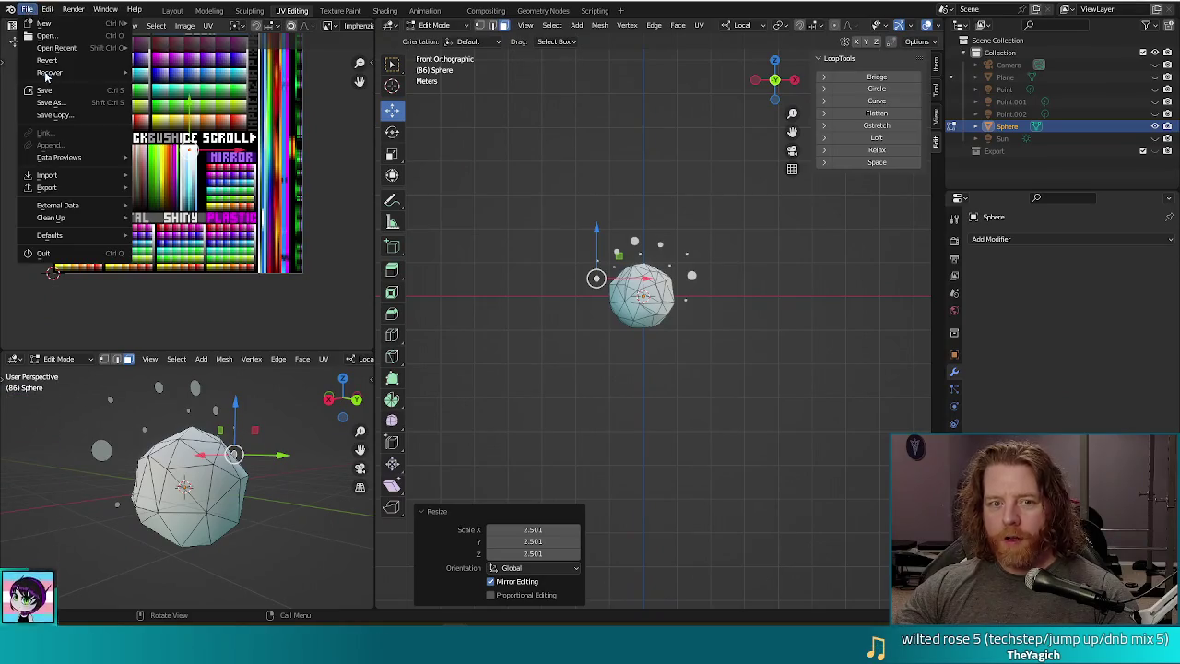
left_click(217, 49)
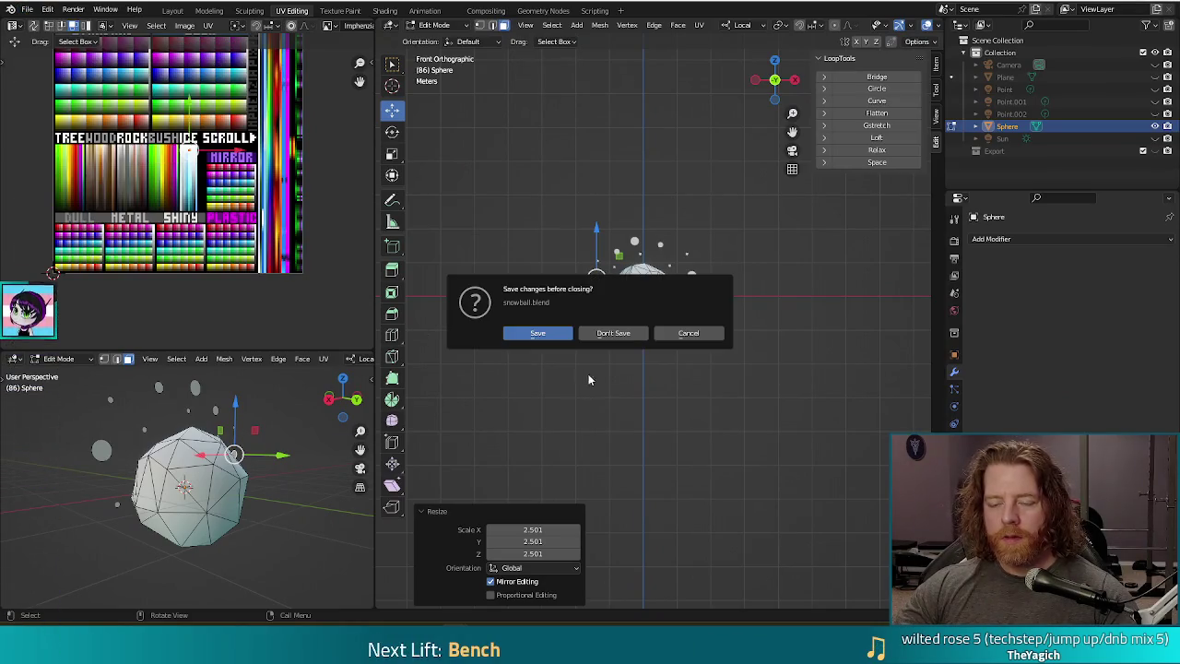
left_click(543, 331)
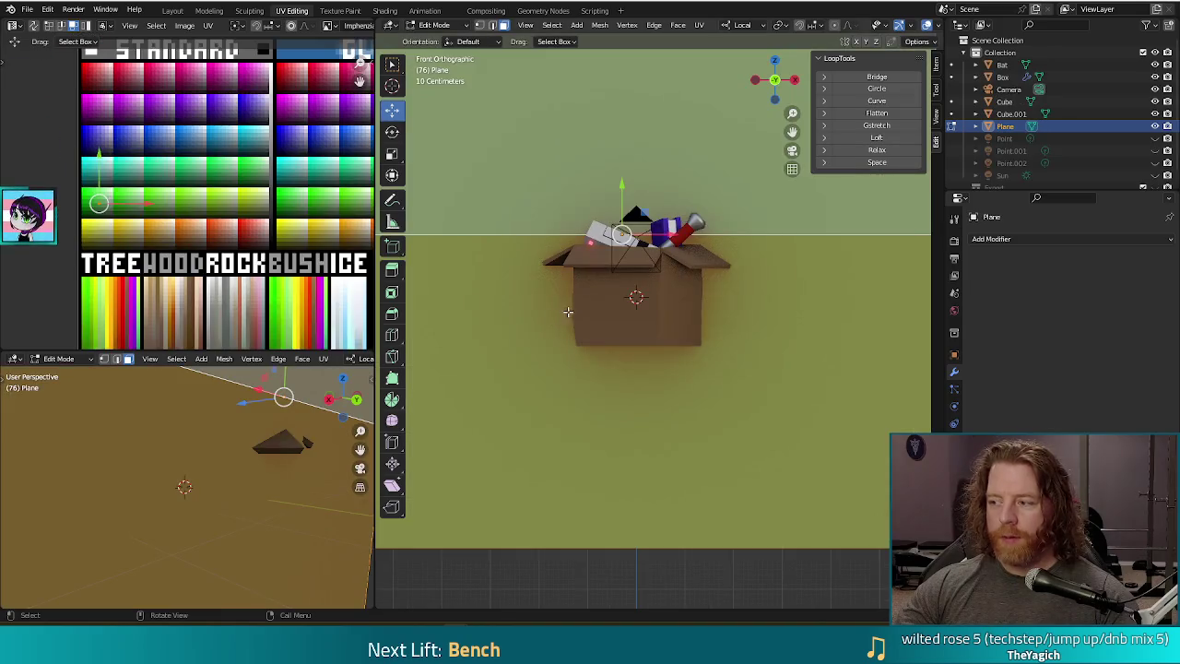
- Orbit and zoom around the cardboard box to inspect the items inside it
mouse_move(571, 304)
middle_mouse_down()
mouse_move(531, 242)
mouse_move(633, 308)
mouse_move(706, 308)
mouse_move(703, 332)
middle_mouse_up()
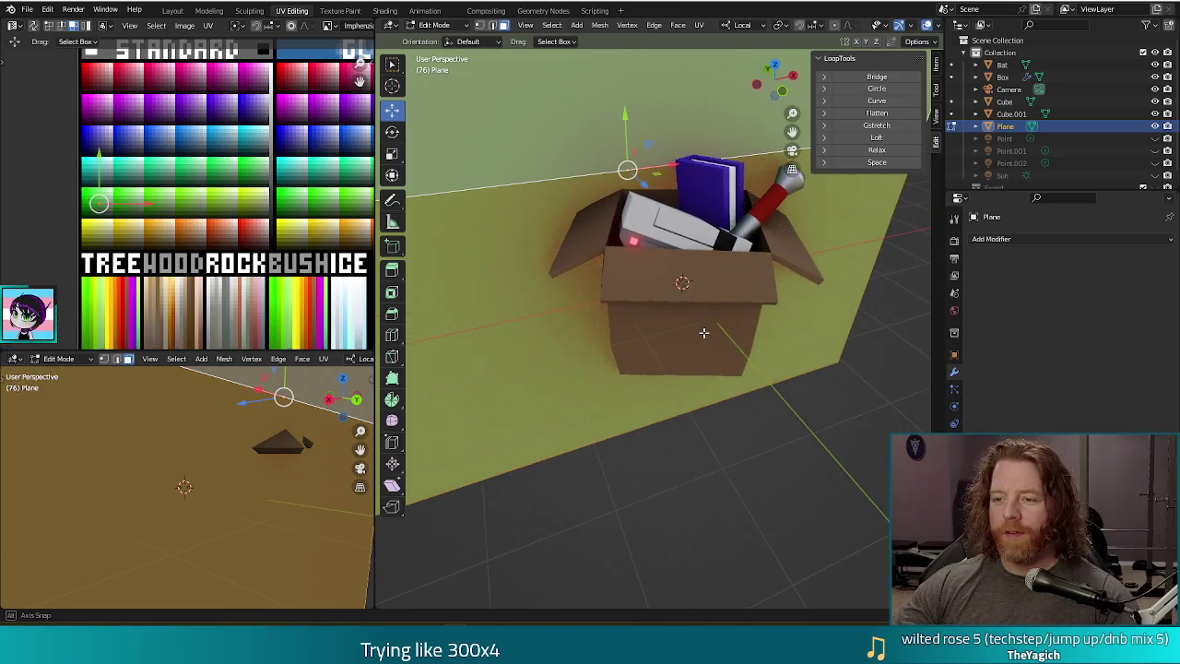
scroll(732, 281, "up", 2)
scroll(738, 267, "up", 2)
mouse_move(698, 232)
middle_mouse_down()
mouse_move(624, 305)
mouse_move(637, 337)
mouse_move(645, 304)
middle_mouse_up()
scroll(712, 293, "down", 2)
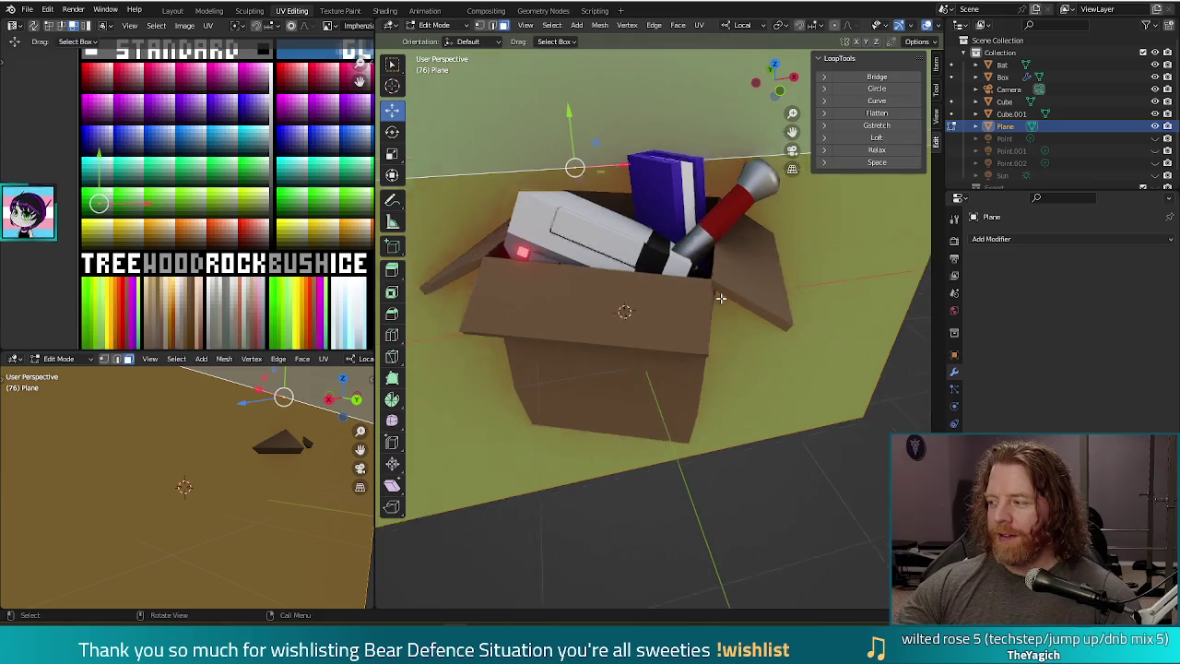
scroll(718, 345, "down", 3)
mouse_move(626, 382)
middle_mouse_down()
mouse_move(624, 337)
mouse_move(633, 365)
middle_mouse_up()
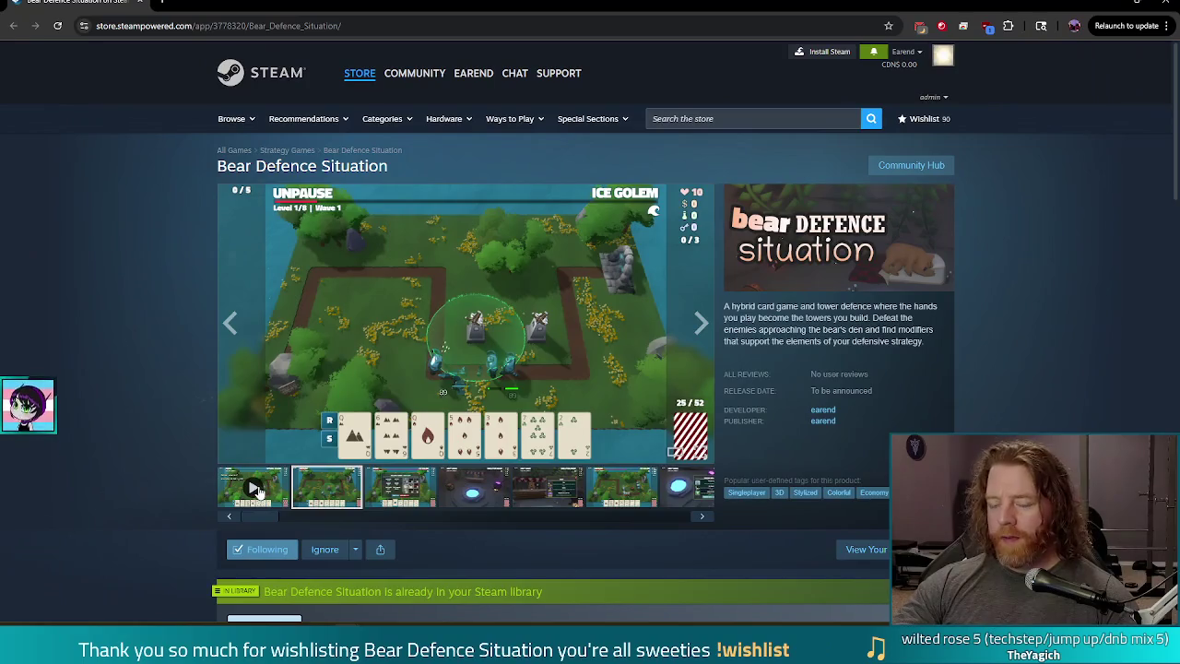
- Watch the first trailer full screen through its 'Wishlist now on Steam!' card, then exit full screen
left_click(258, 491)
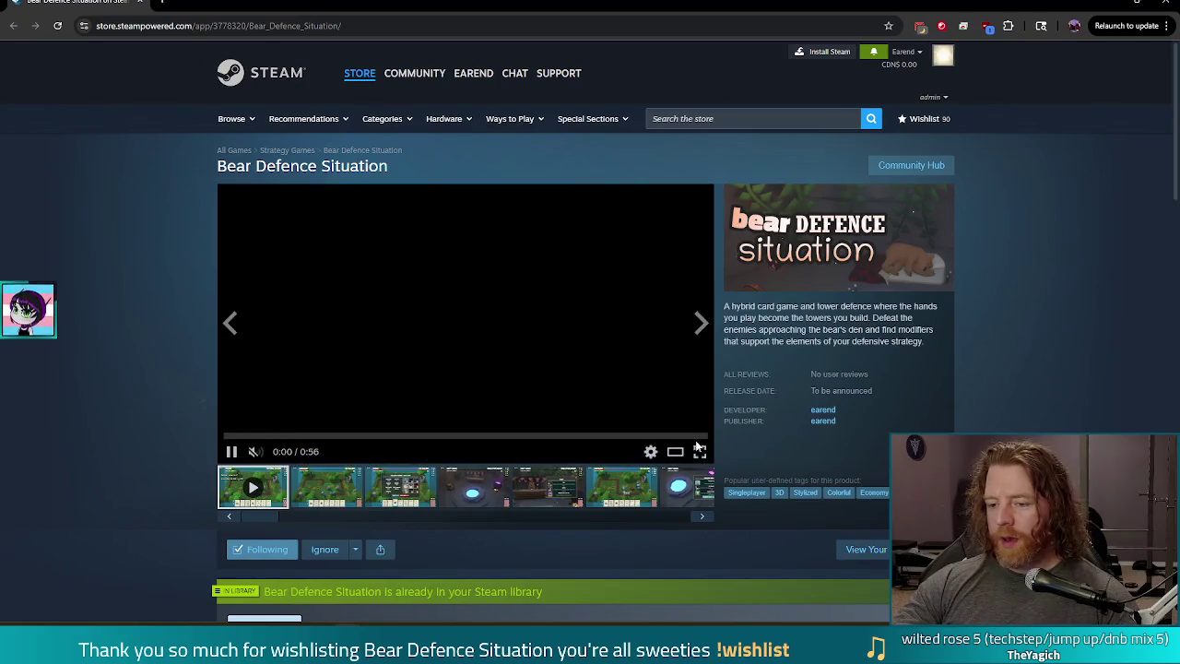
left_click(693, 452)
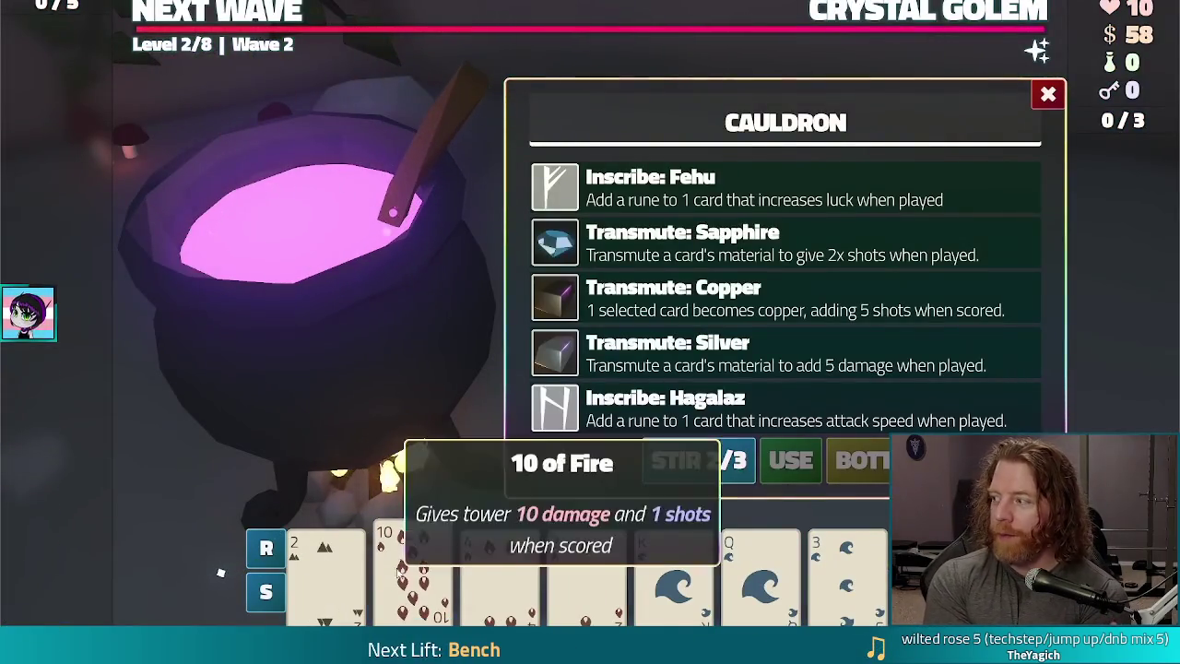
left_click(738, 242)
left_click(790, 461)
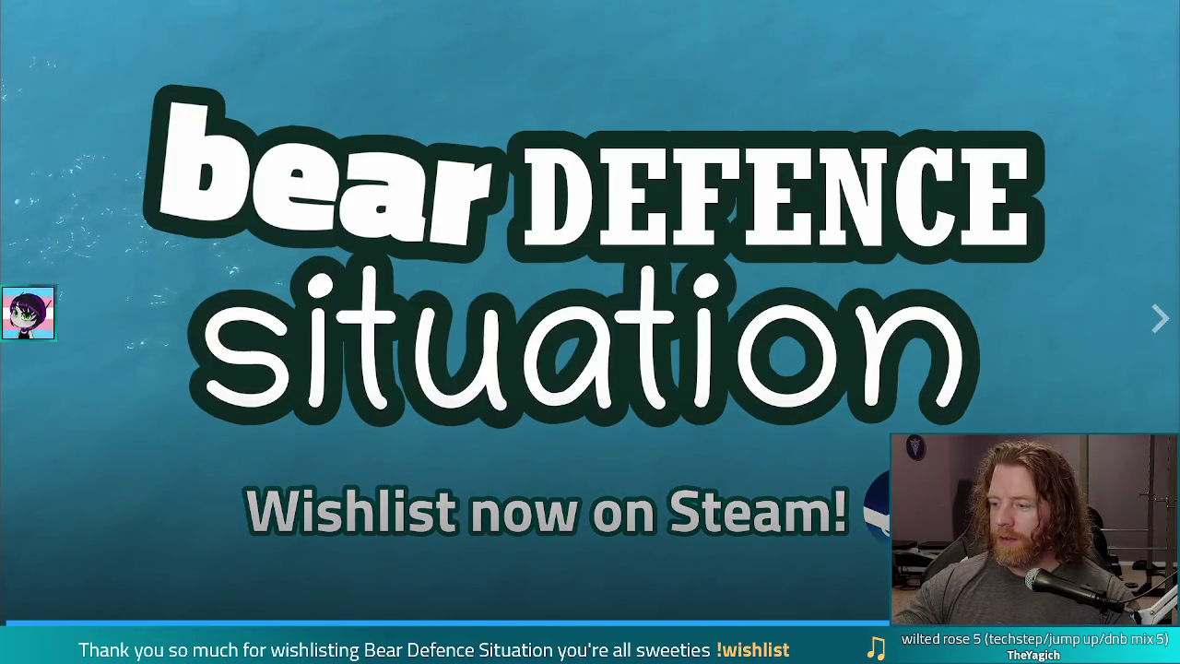
key("Escape")
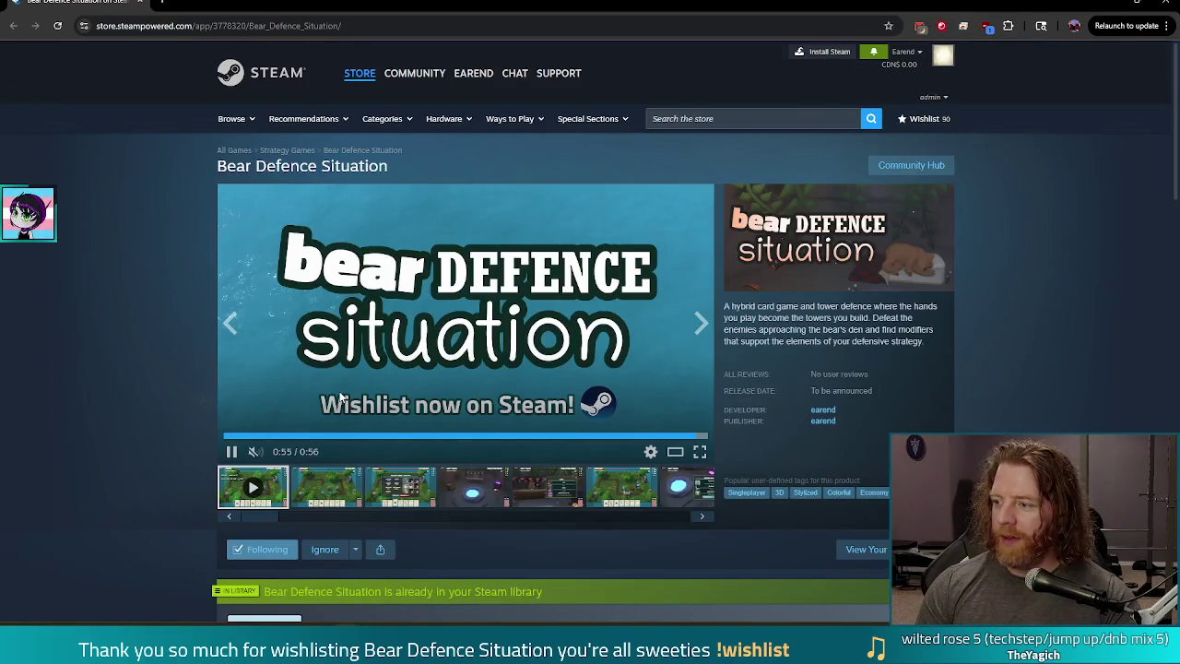